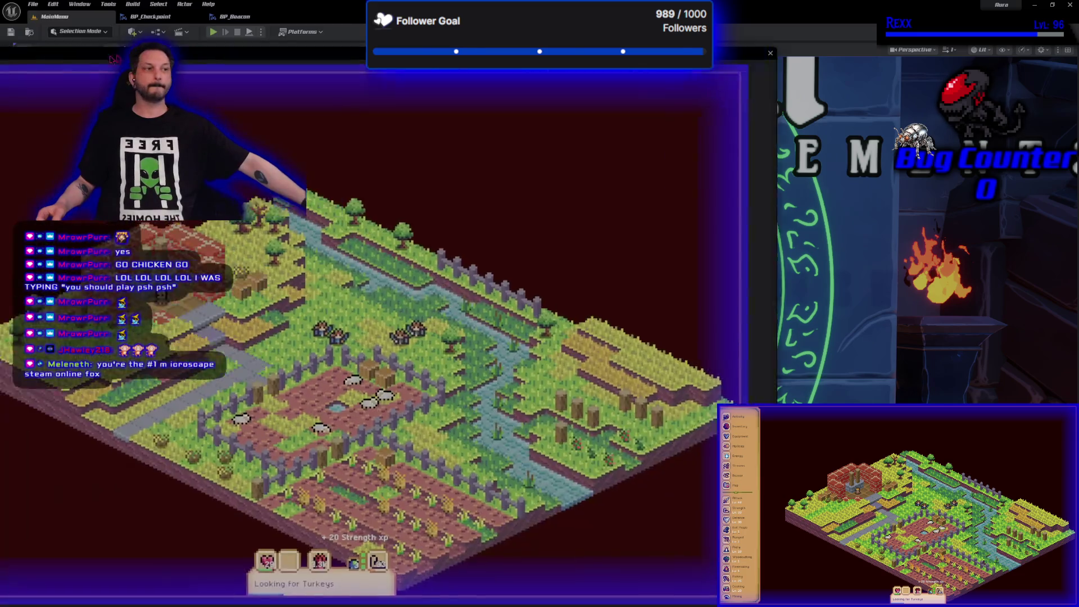
- Open the Communities stream list, watch the Tracknumberseven farm stream, browse the channels, then stop play
left_click(95, 236)
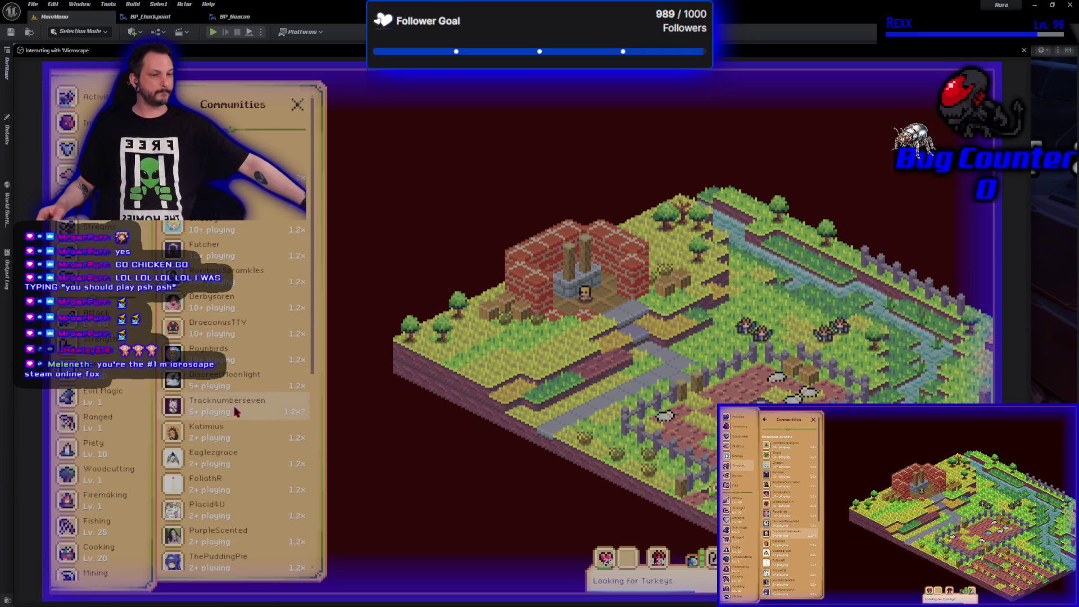
left_click(222, 414)
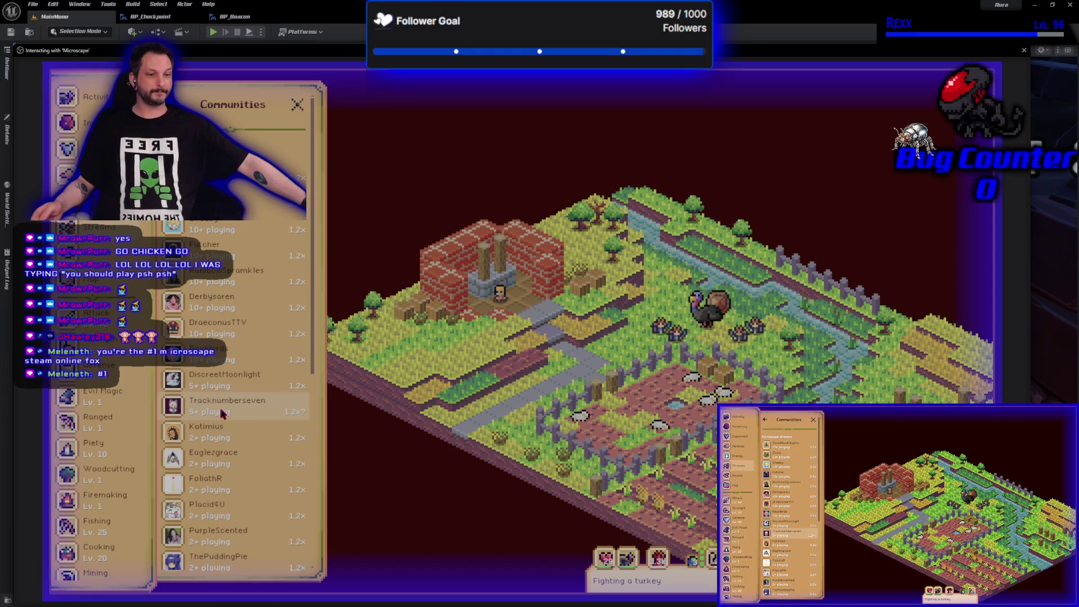
scroll(222, 415, "down", 6)
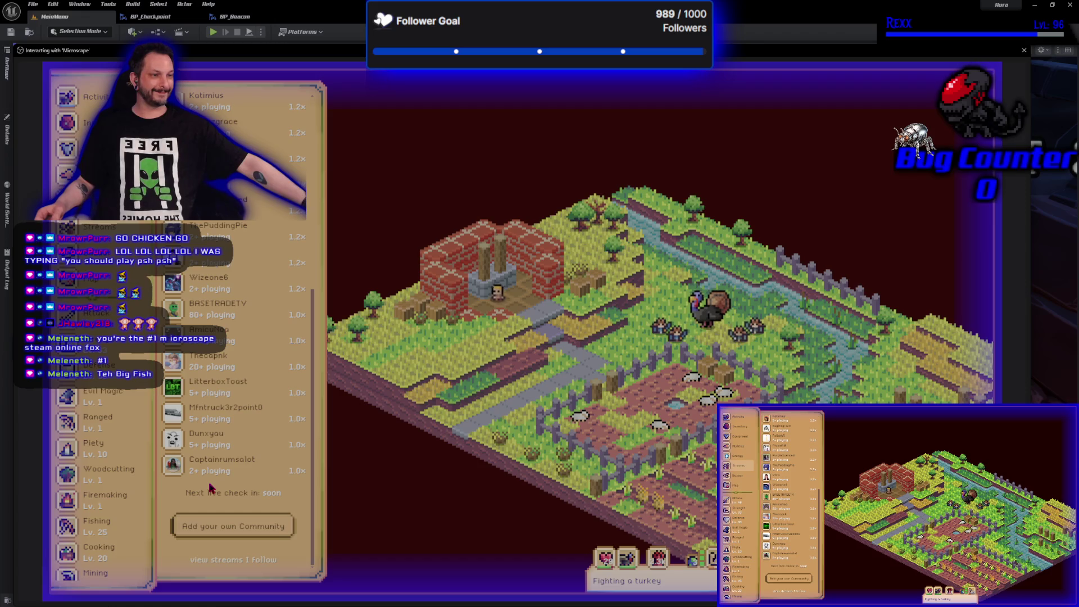
scroll(211, 485, "up", 6)
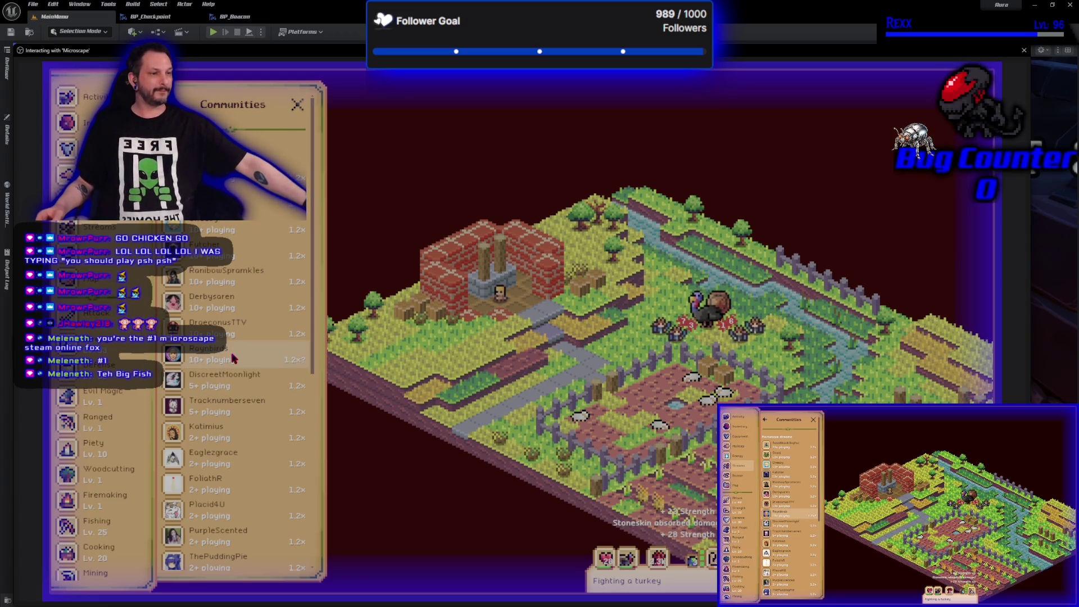
scroll(233, 358, "down", 5)
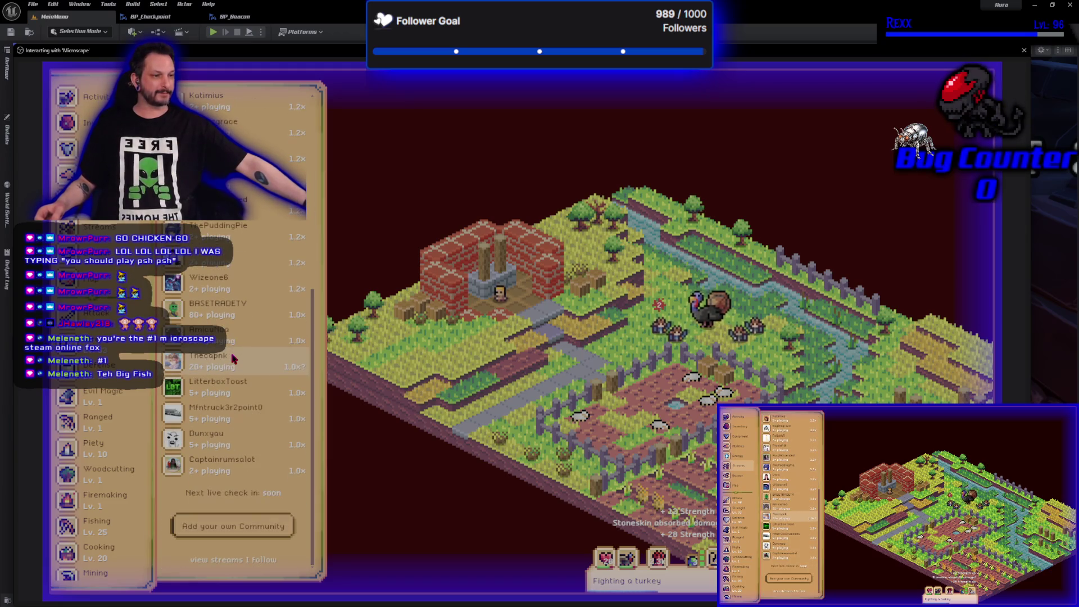
scroll(233, 358, "up", 10)
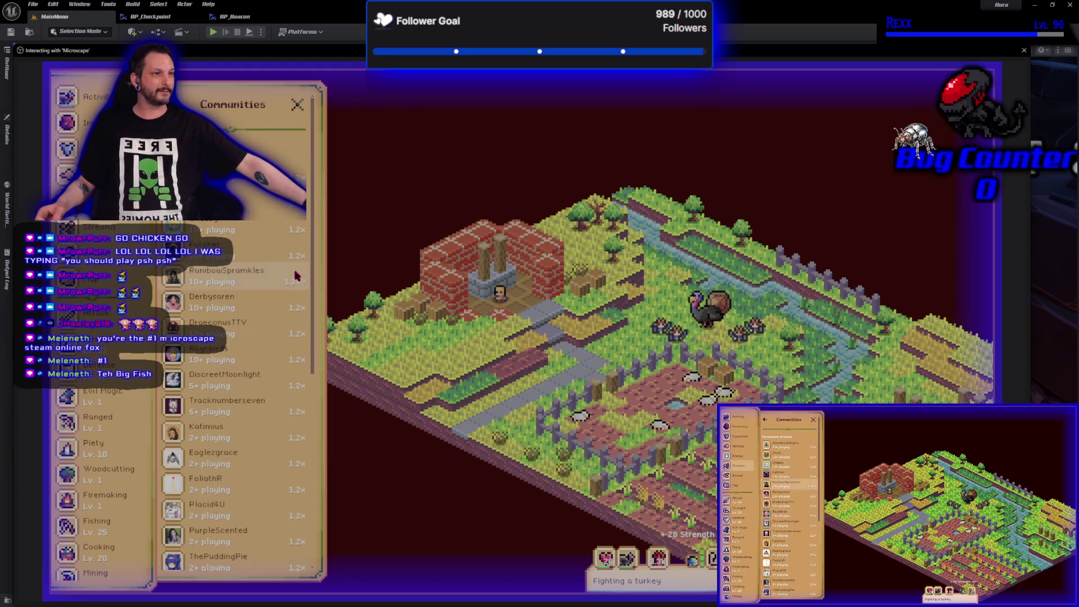
left_click(1024, 50)
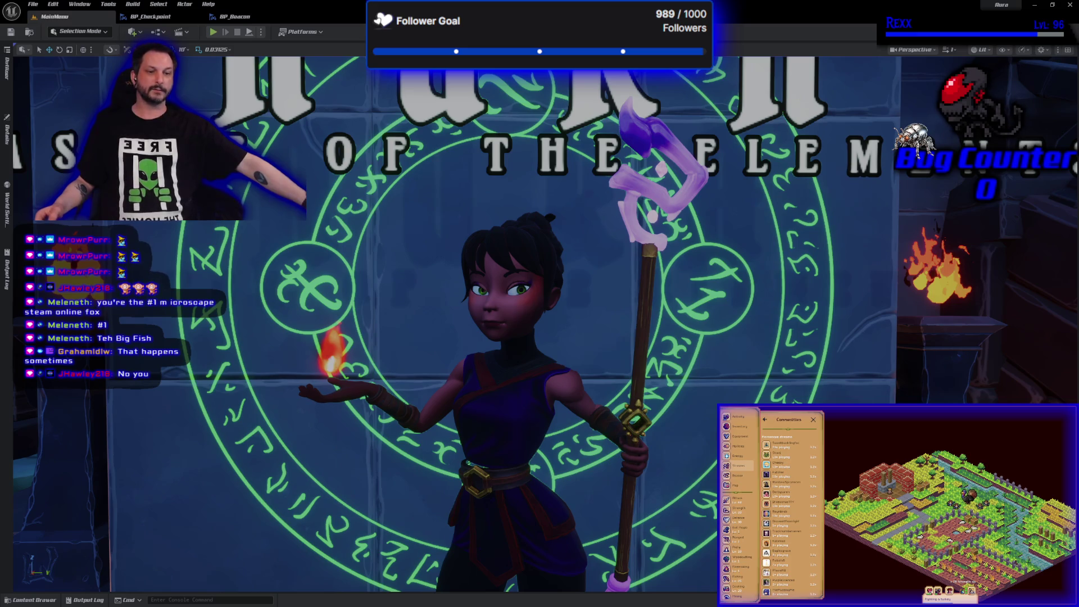
- Drag the Twitch browser window from the taskbar onto the screen over the editor
mouse_move(0, 157)
left_mouse_down()
mouse_move(464, 105)
mouse_move(456, 42)
left_mouse_up()
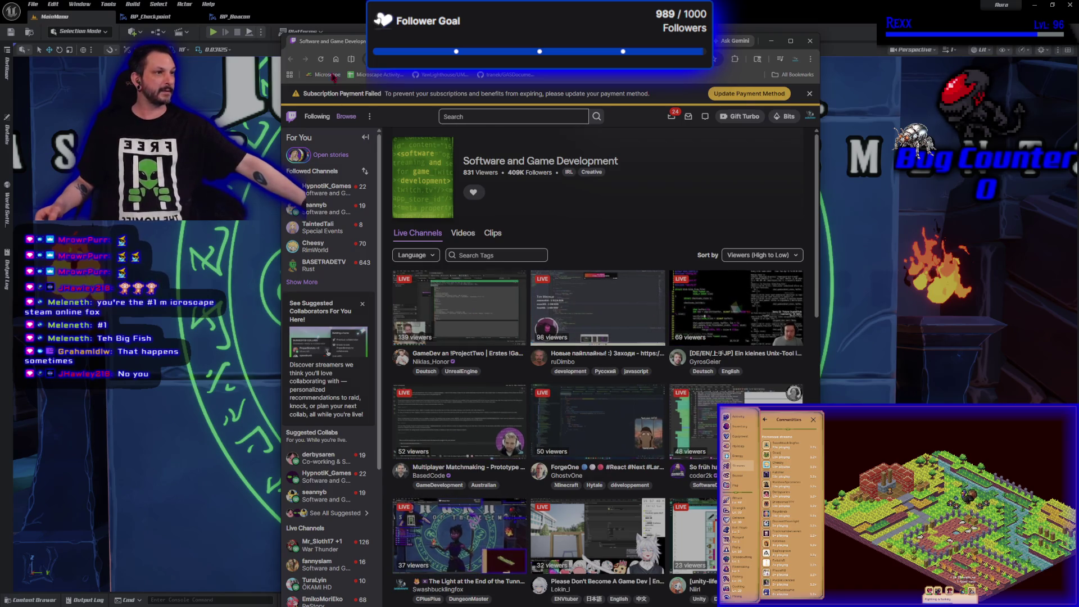
key("alt+Tab")
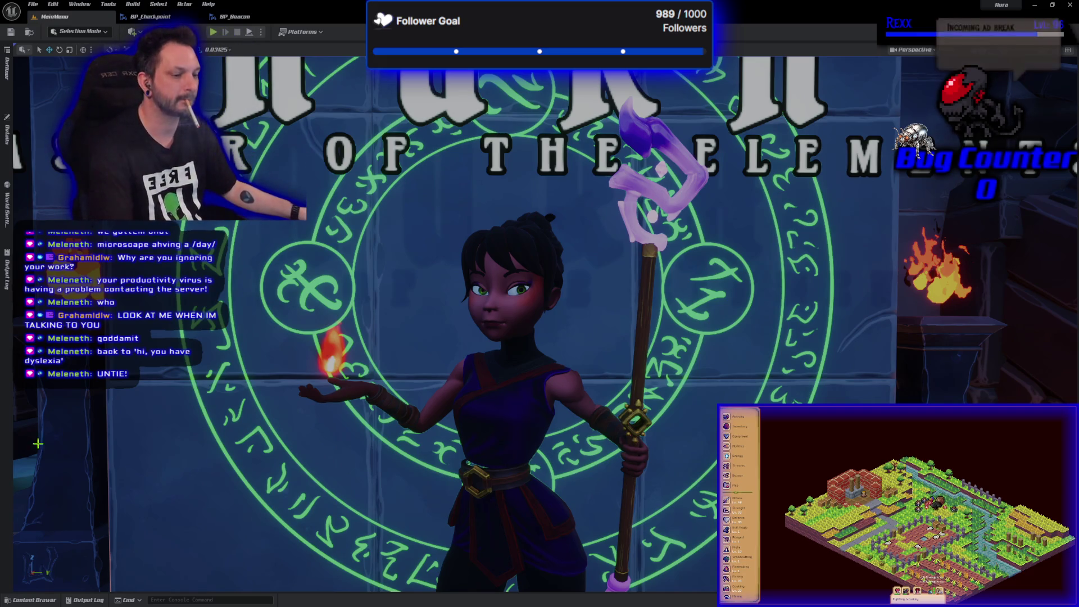
- Load the Dungeon_2 level from Content > Maps and delete the third blue potion
left_click(49, 600)
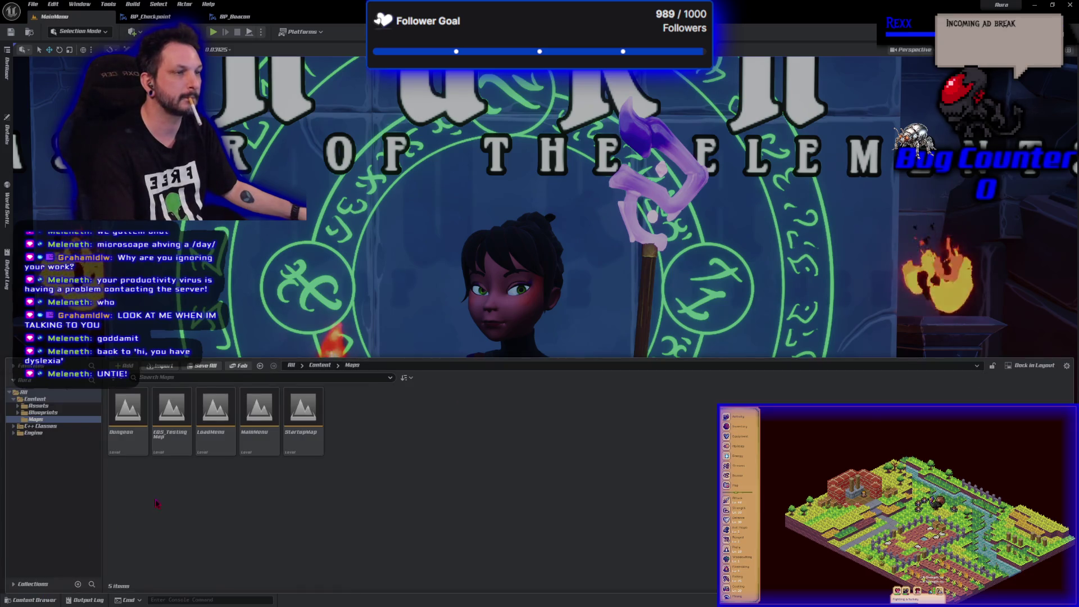
double_click(128, 407)
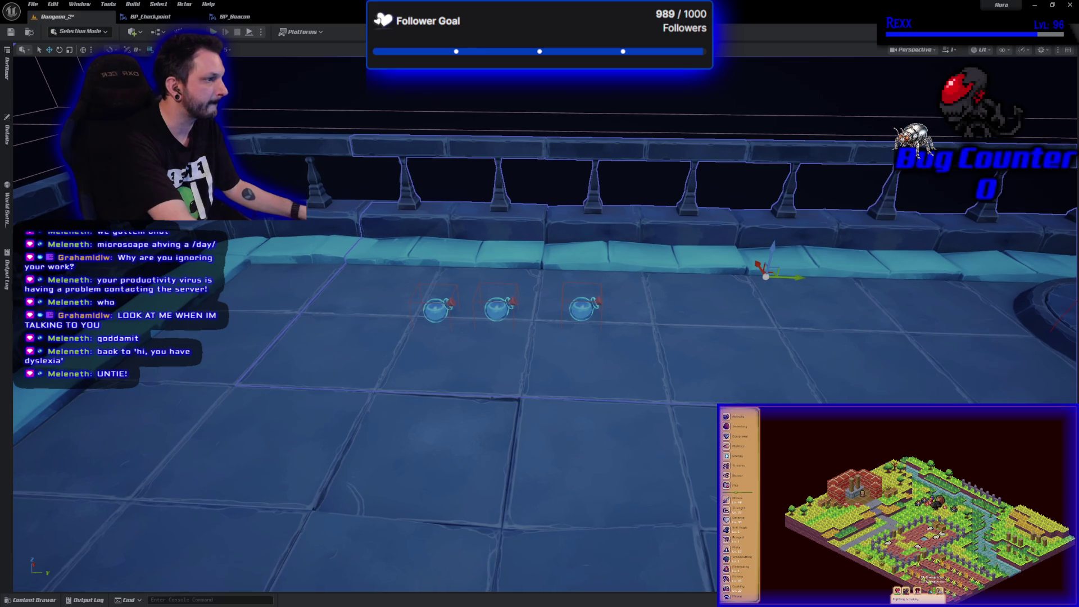
key("Delete")
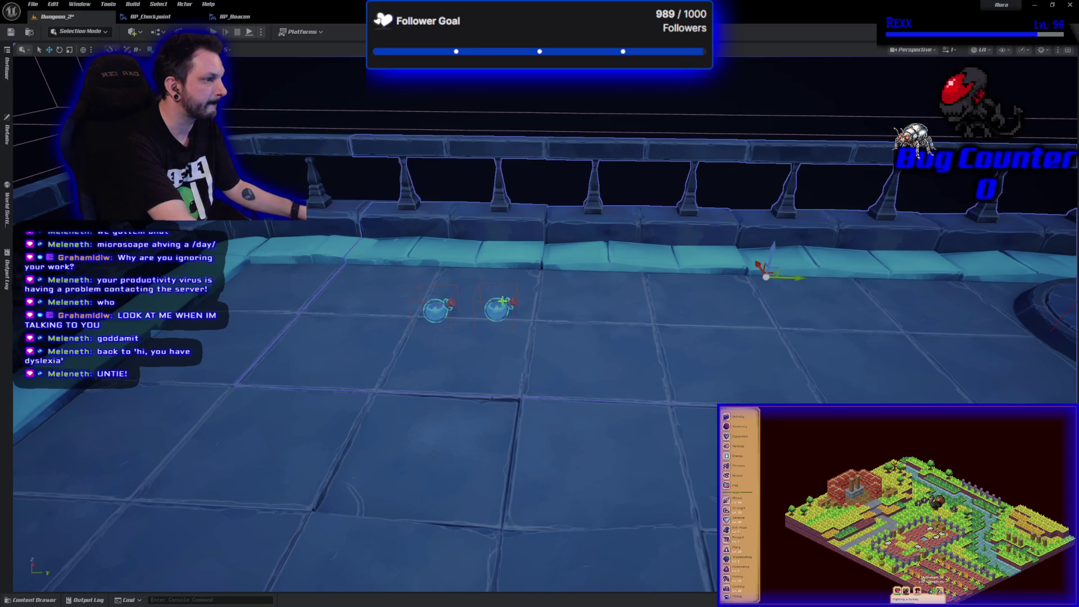
- Delete the second and first blue potions, then zoom out to see the whole arena
left_click(504, 302)
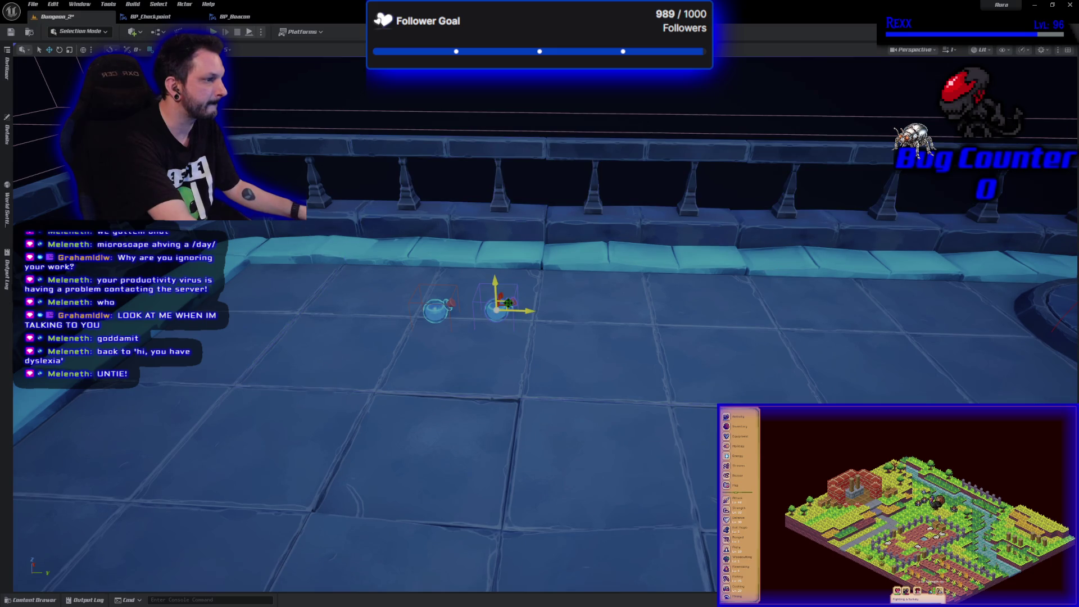
key("Delete")
left_click(441, 309)
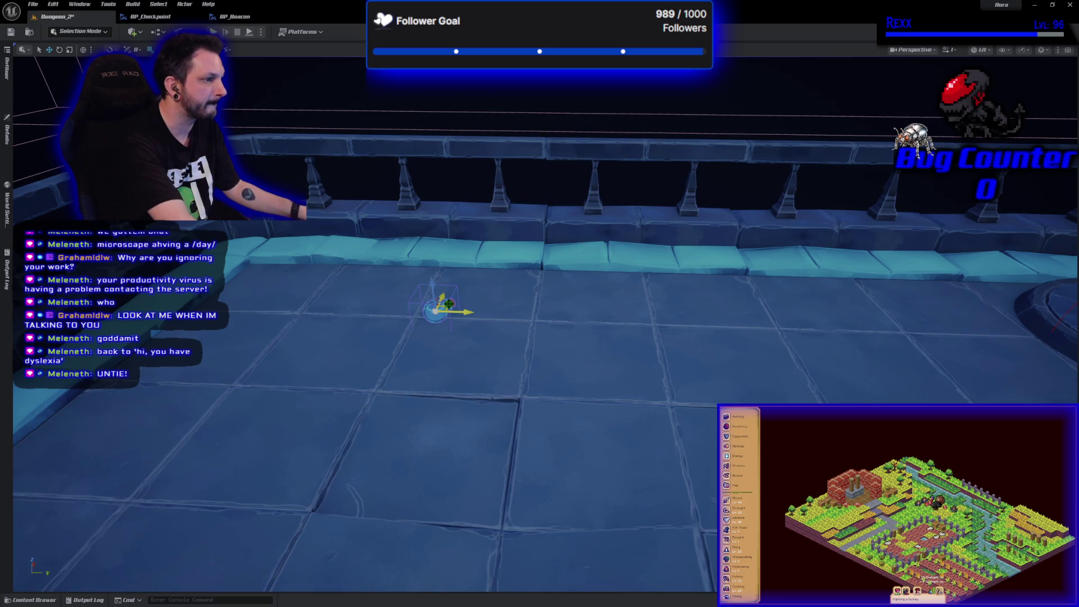
key("Delete")
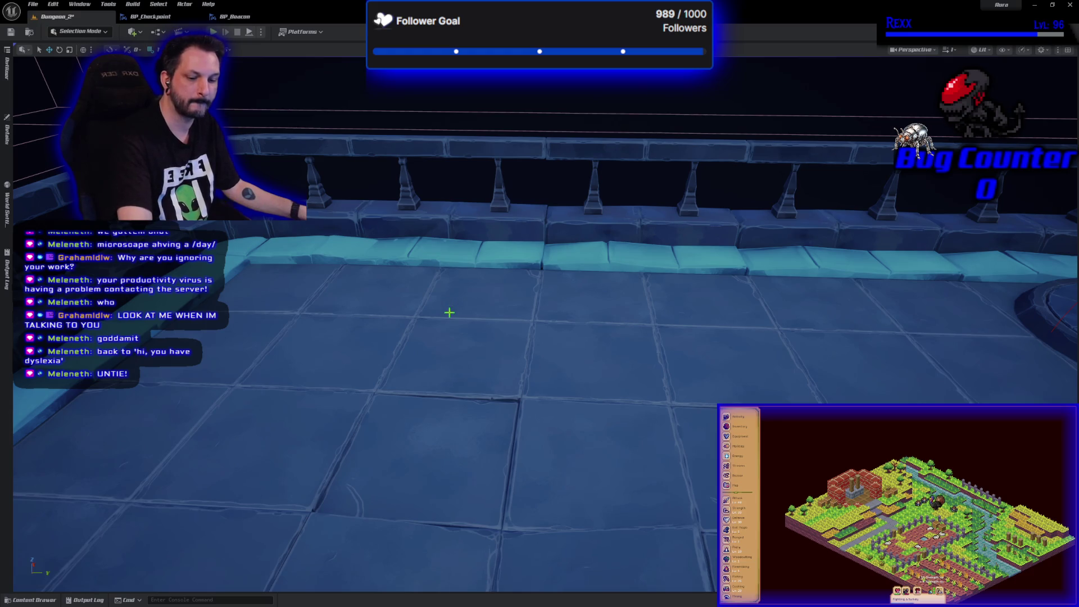
scroll(497, 357, "down", 5)
scroll(540, 325, "down", 10)
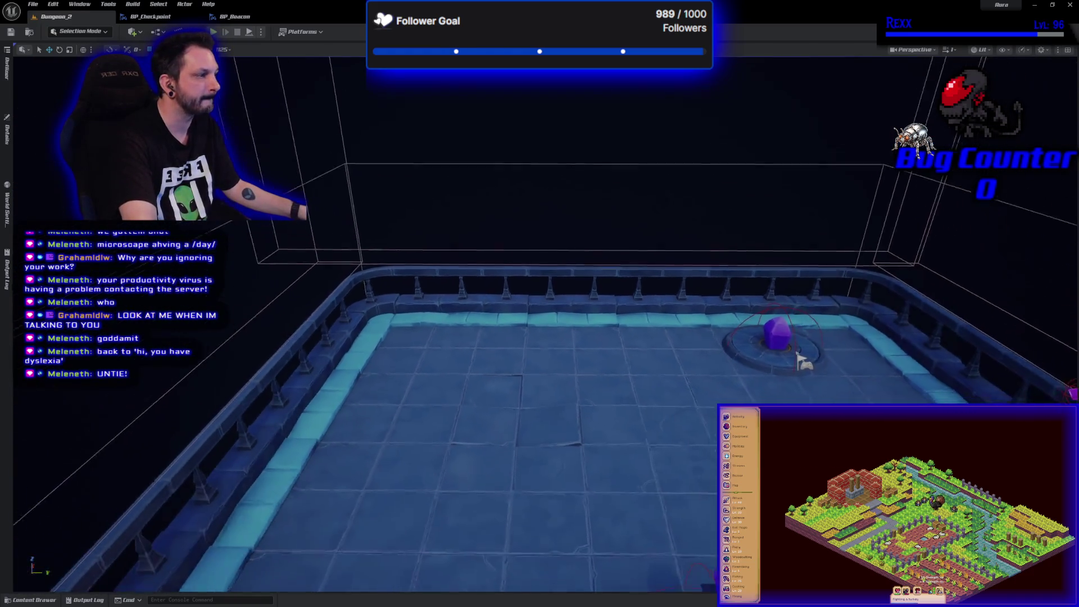
scroll(540, 325, "down", 3)
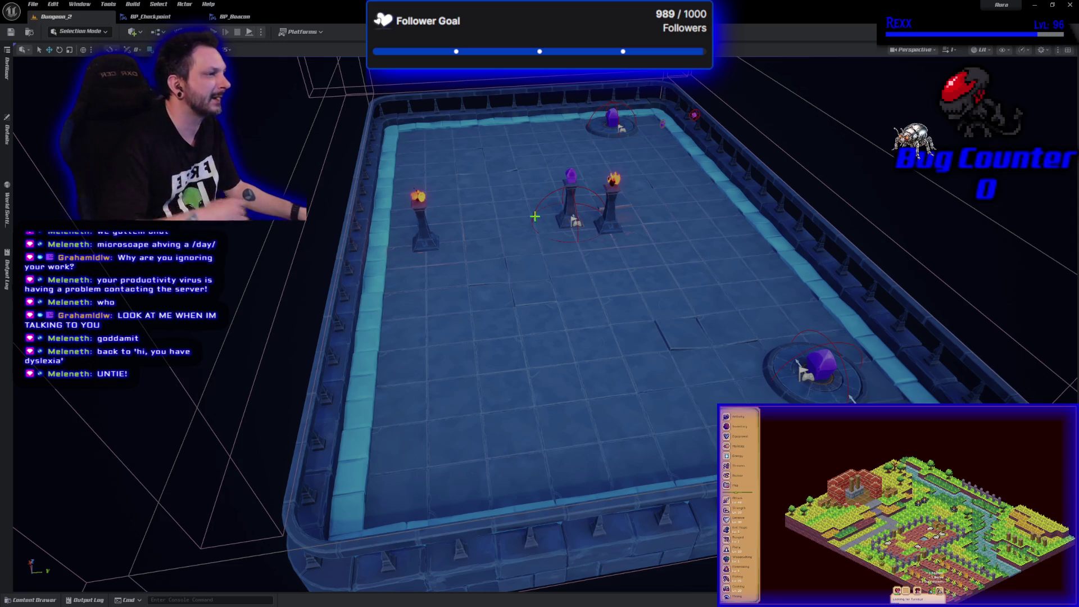
- Delete the right and left torch pillars from the arena
left_click(608, 199)
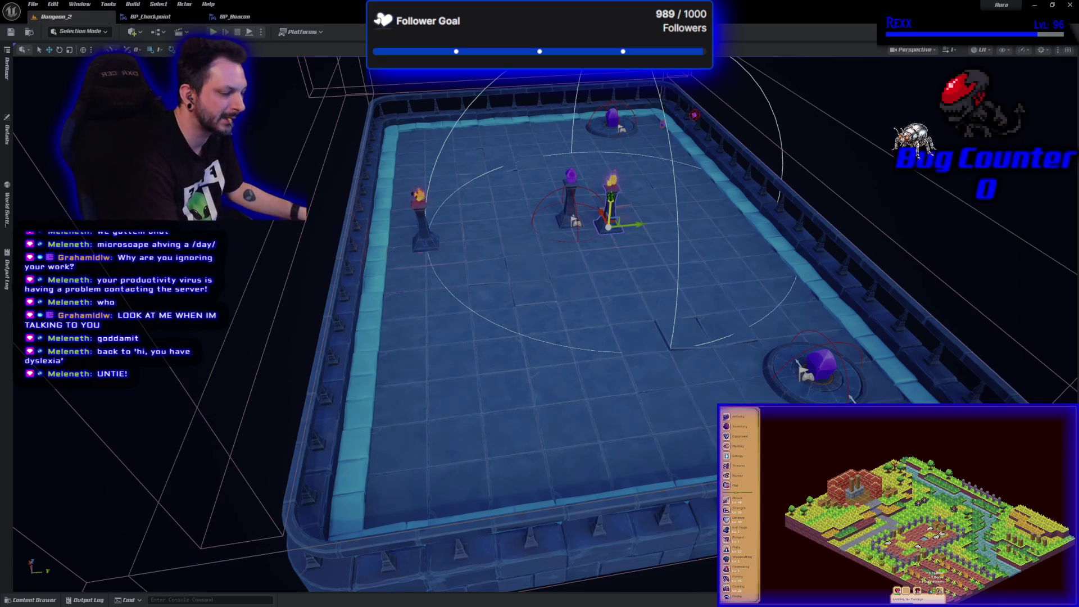
key("Delete")
left_click(426, 218)
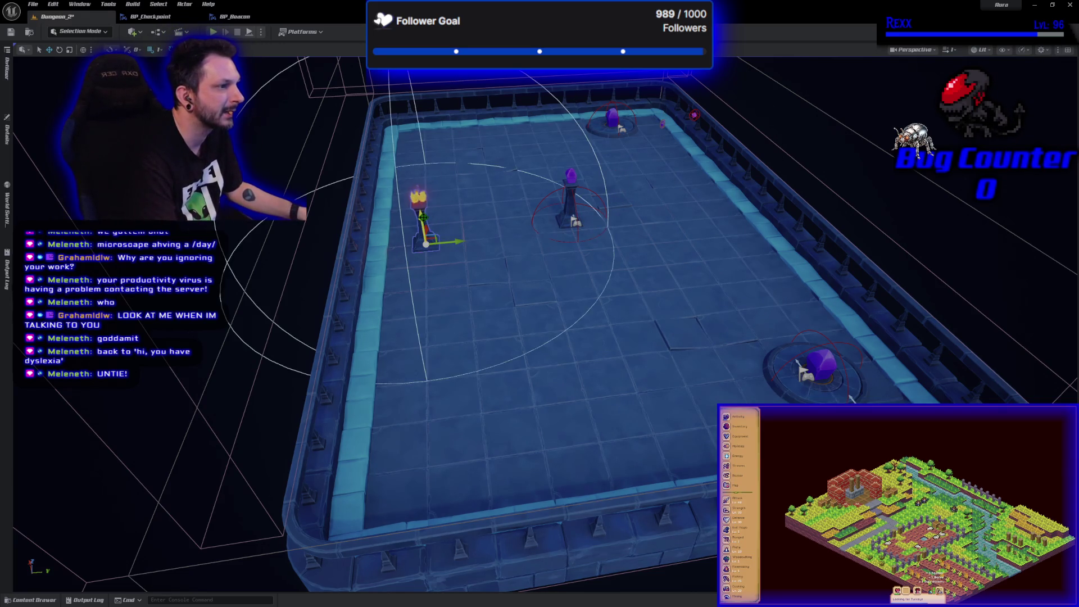
key("Delete")
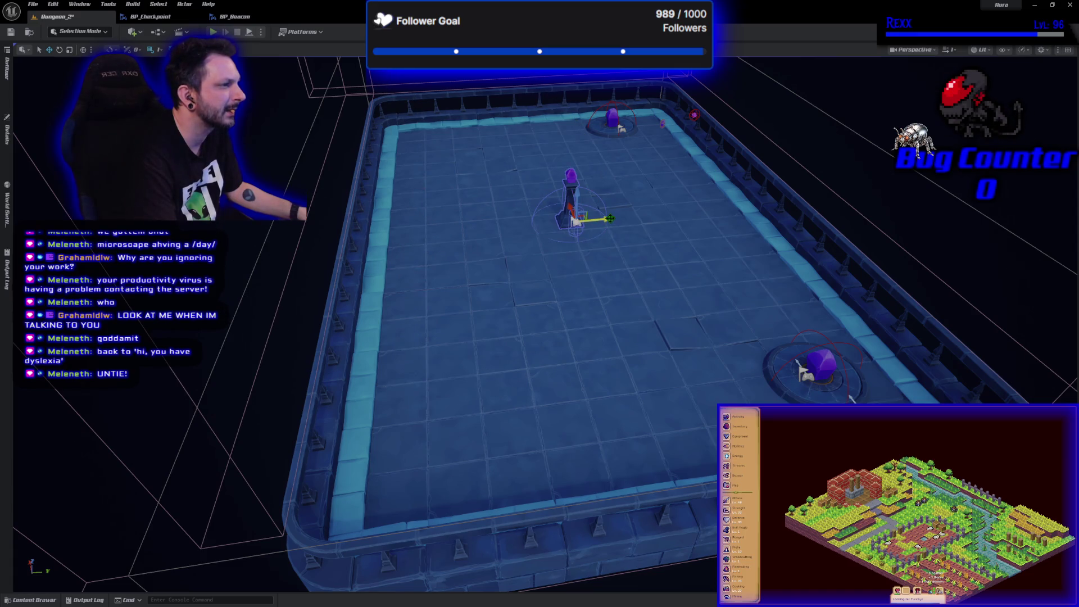
- Move the crystal pillar to the arena's left side, save Dungeon_2, and inspect the BP_Checkpoint beacon's properties
mouse_move(572, 208)
left_mouse_down()
mouse_move(467, 220)
mouse_move(421, 235)
mouse_move(423, 246)
left_mouse_up()
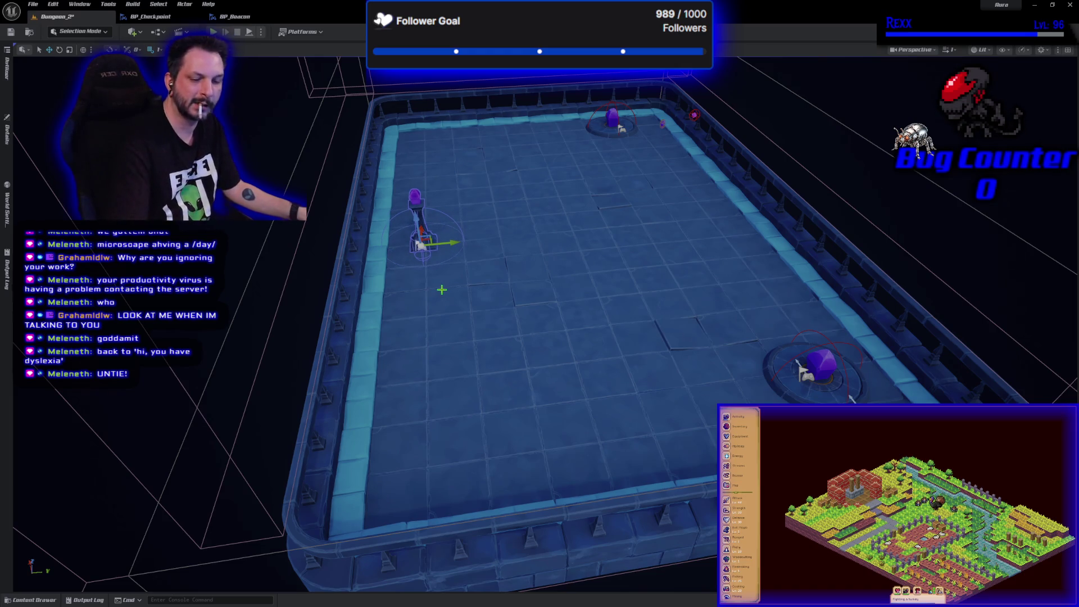
key("ctrl+s")
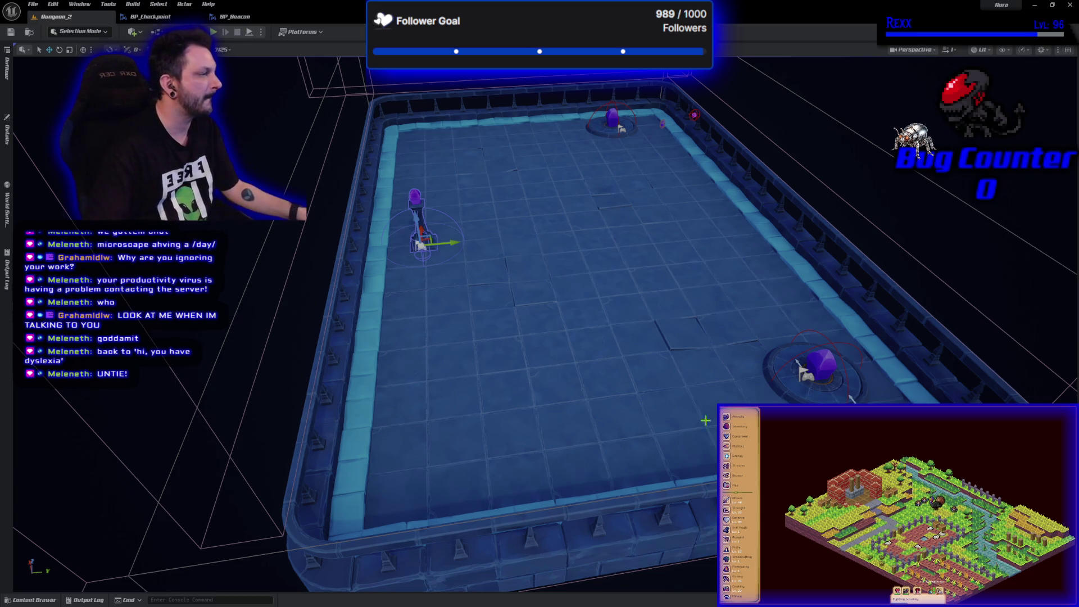
left_click(851, 396)
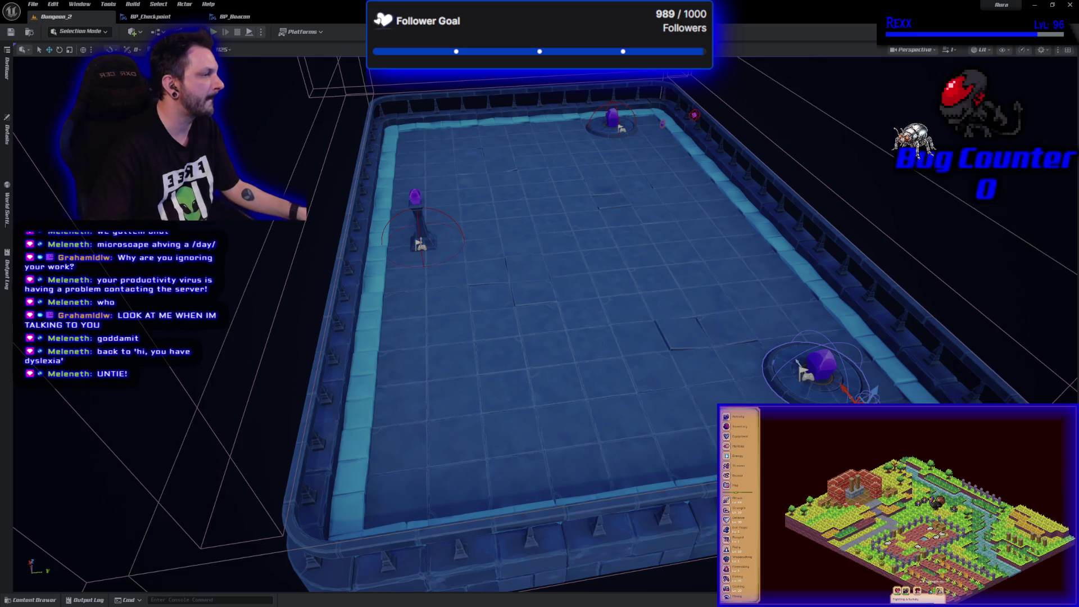
left_click(7, 132)
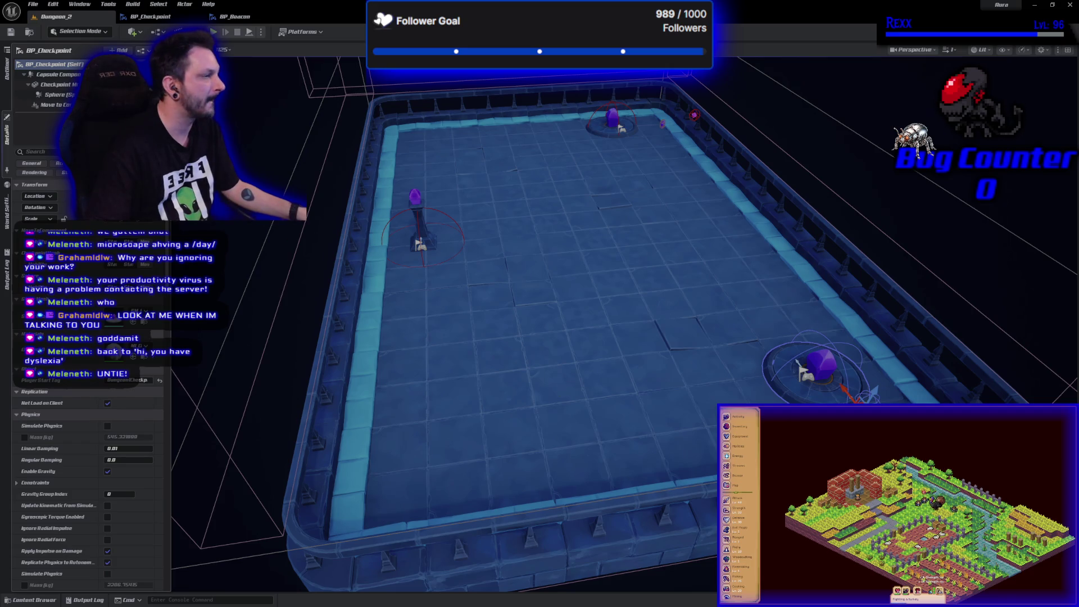
- Select the PlayerStart actor from the Outliner, inspect its properties, and save the level
left_click(7, 68)
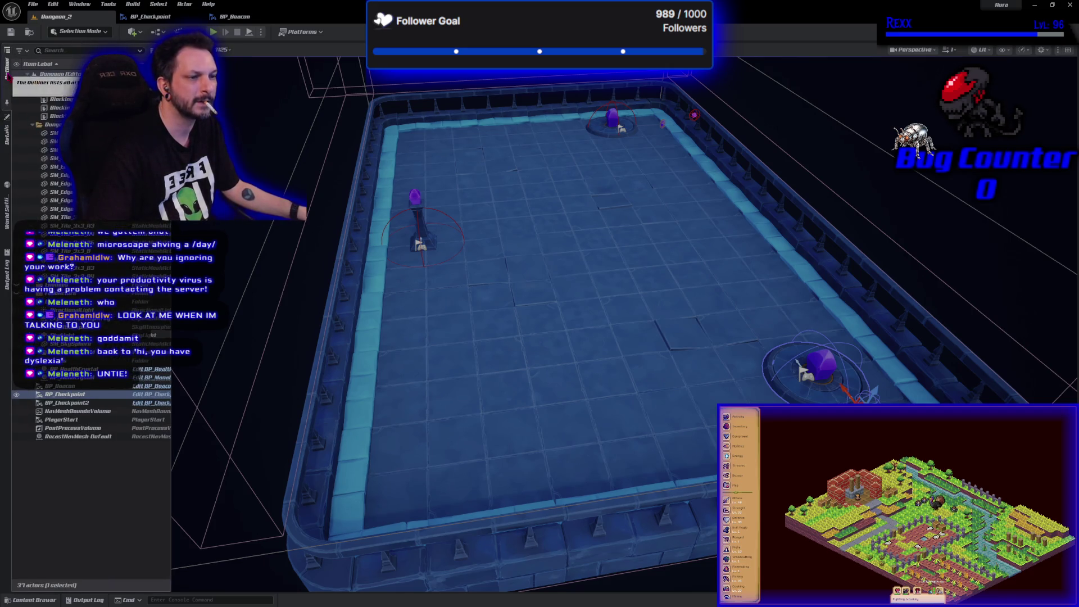
left_click(68, 420)
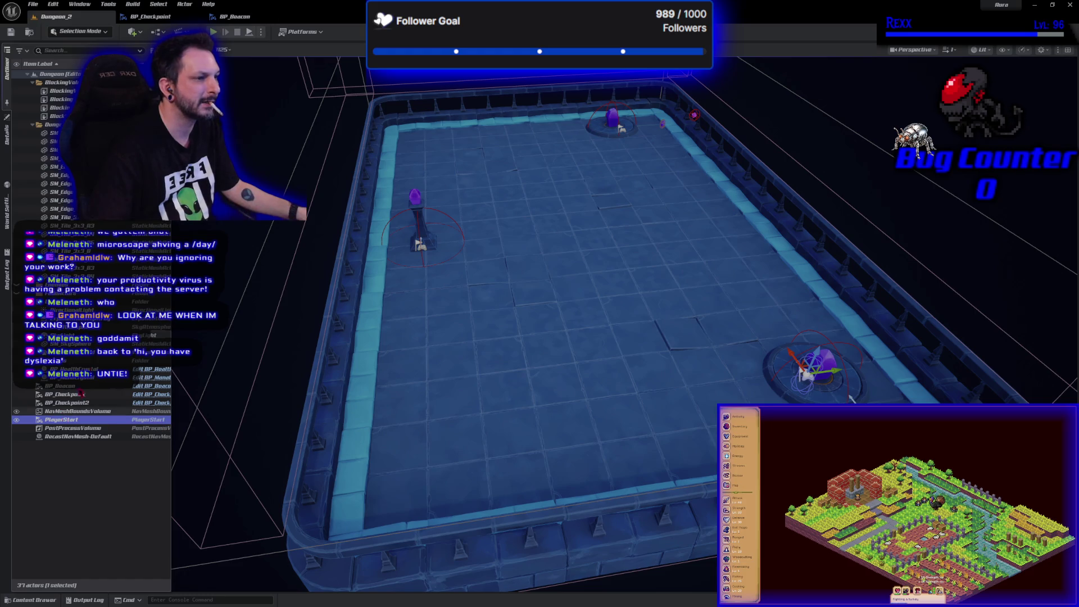
left_click(7, 141)
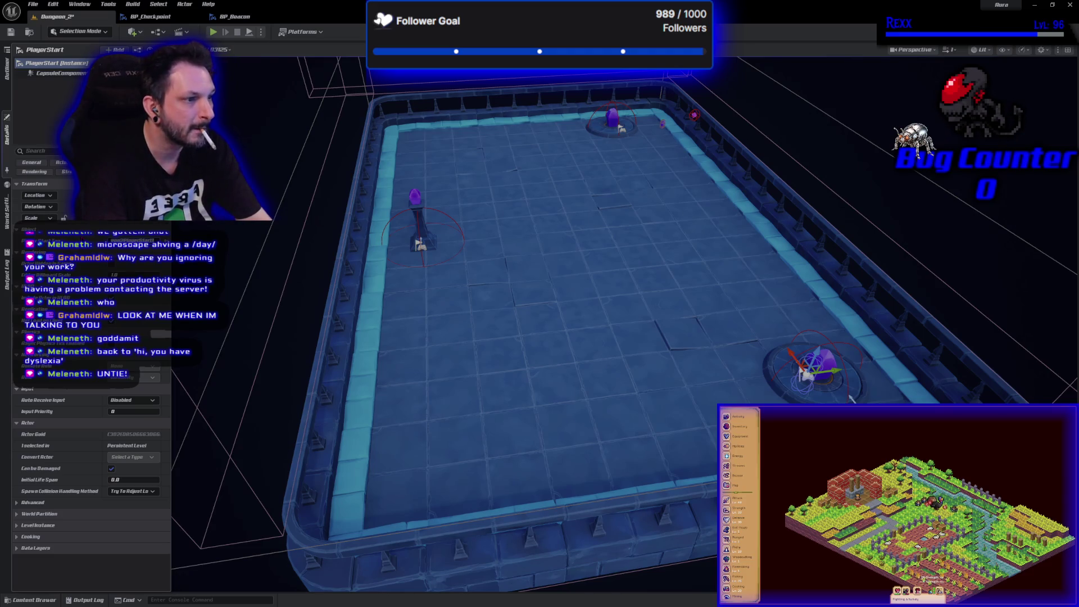
left_click(11, 32)
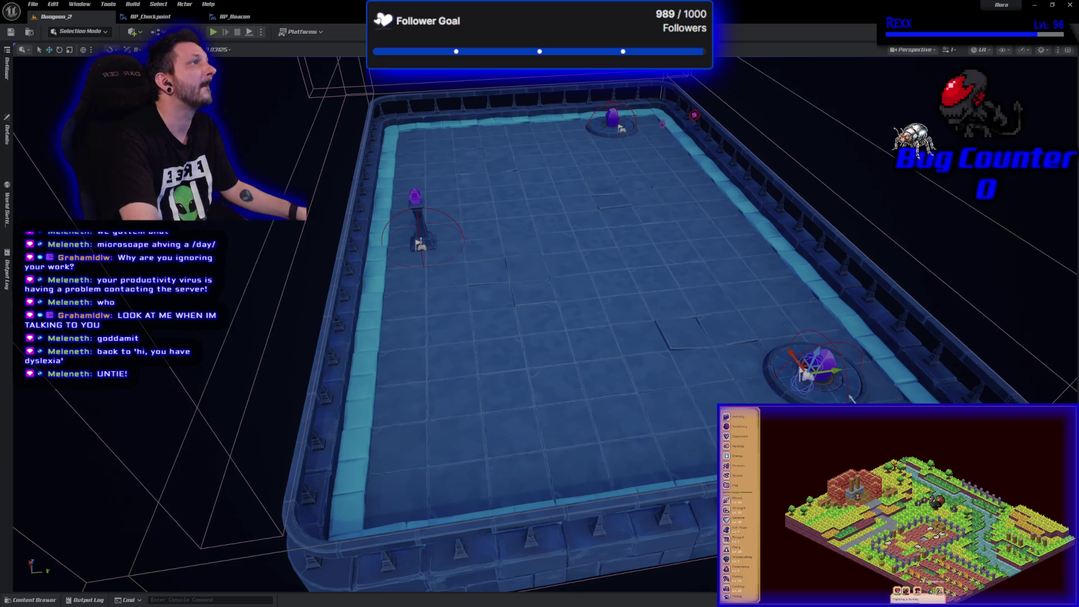
- Confirm the lower-right checkpoint's edited Player Start Tag and save the level
left_click(858, 384)
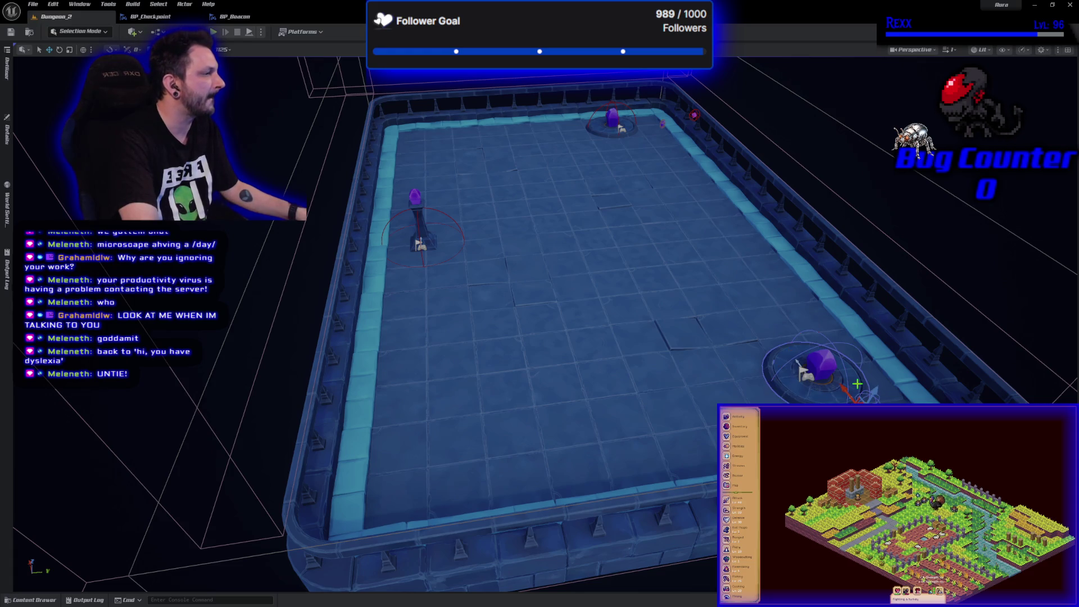
left_click(7, 130)
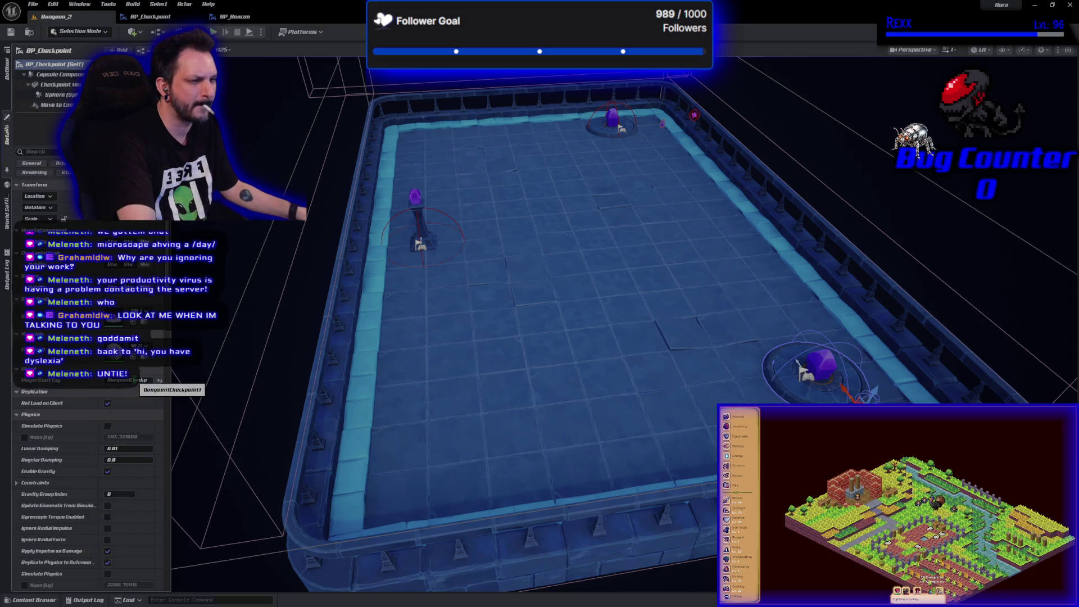
left_click(124, 448)
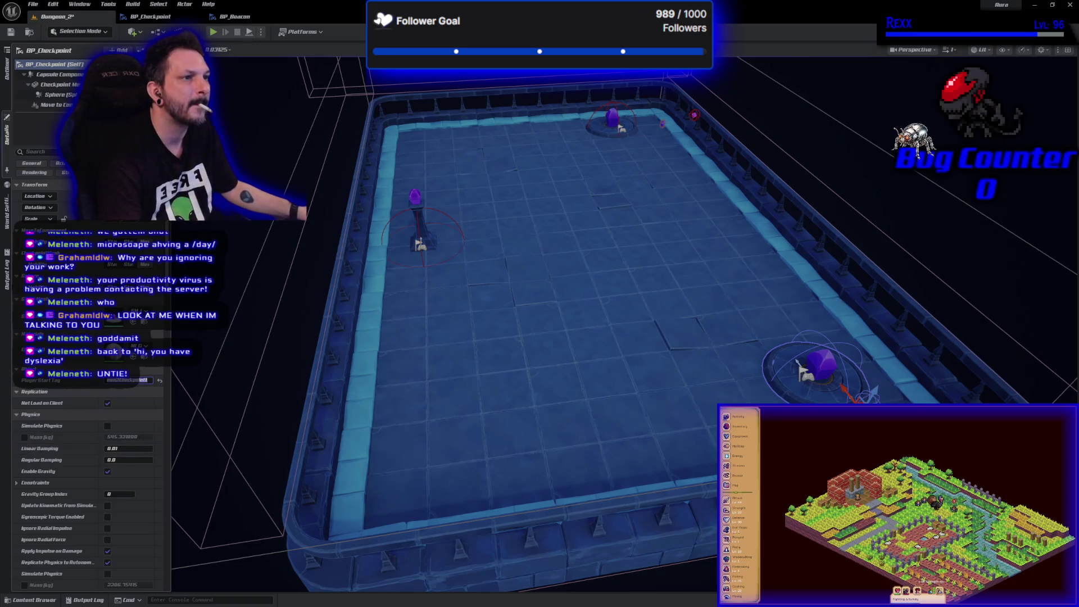
key("ctrl+s")
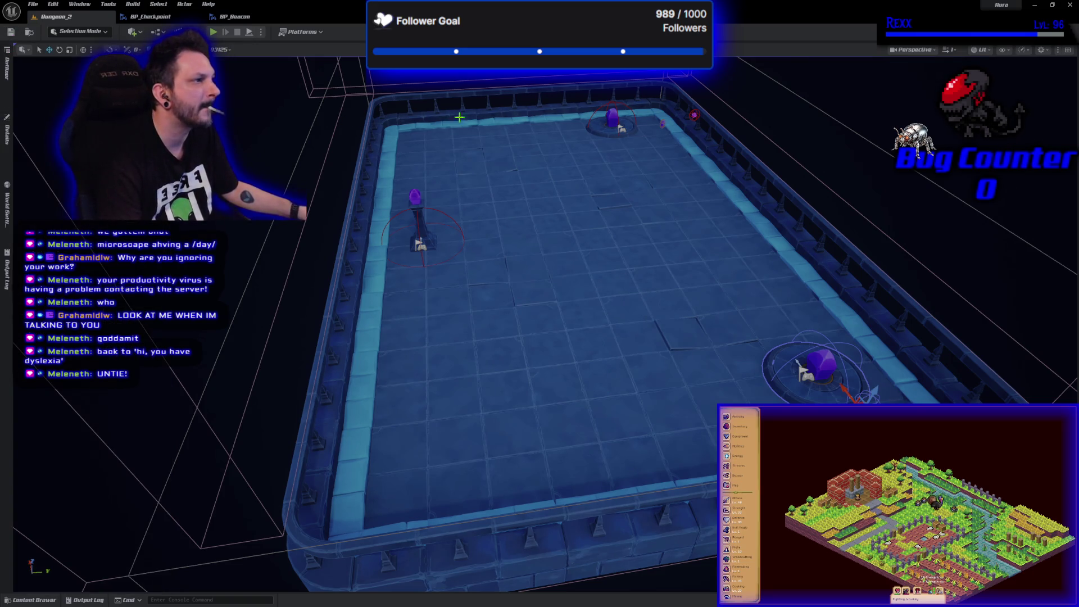
- Append 2 to the far-end checkpoint's Player Start Tag and save Dungeon_2
left_click(611, 116)
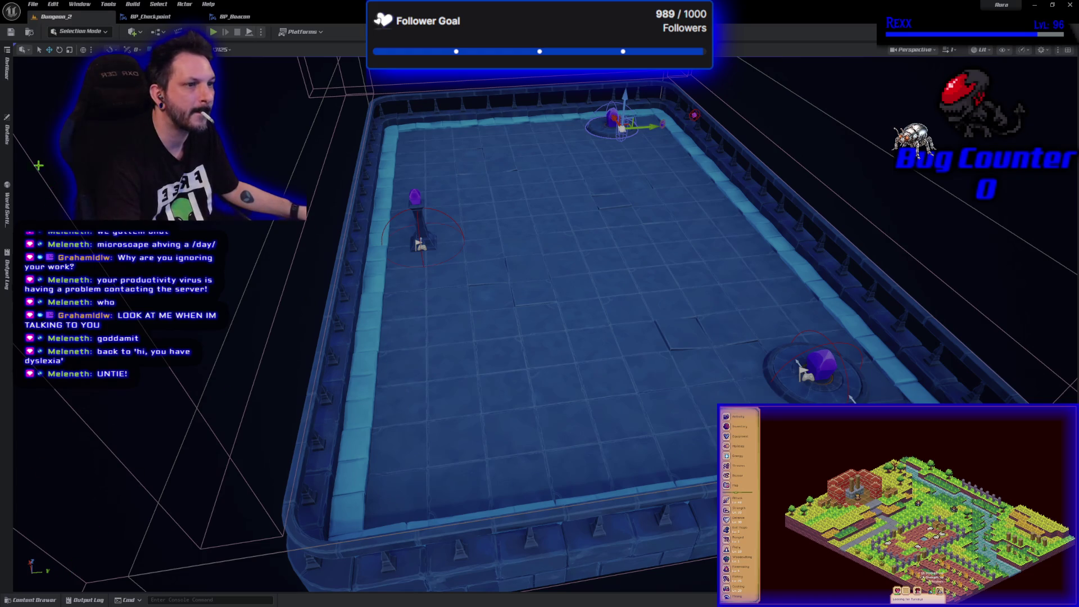
left_click(7, 133)
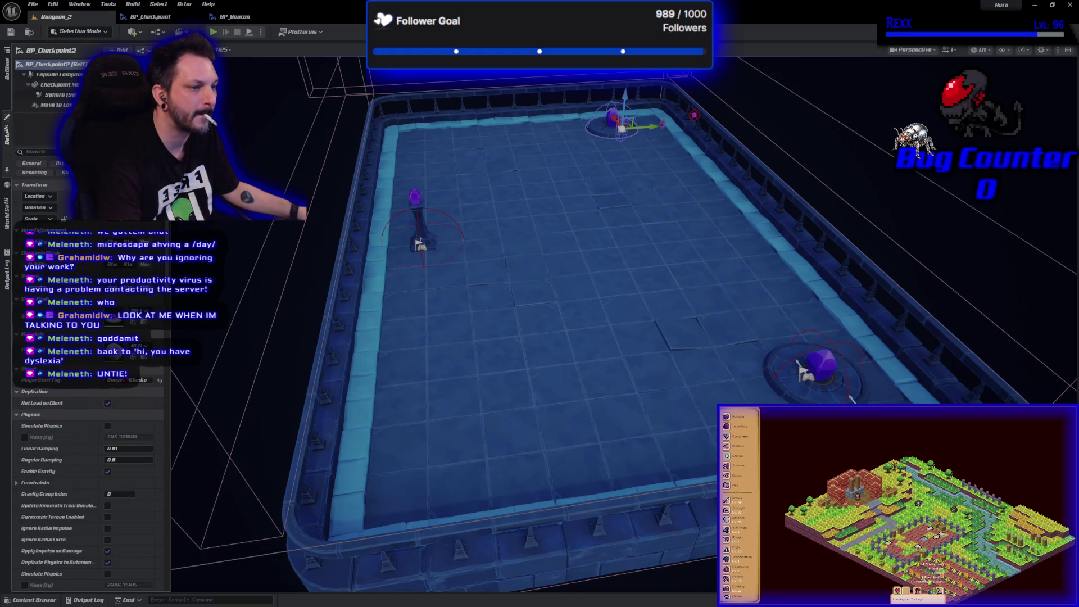
left_click(141, 380)
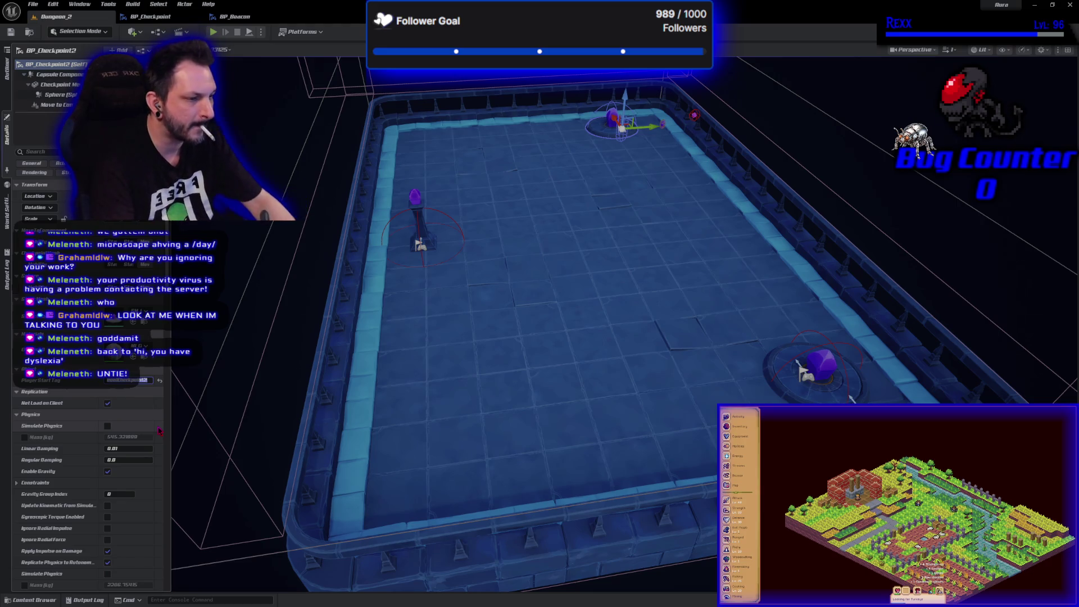
key("Return")
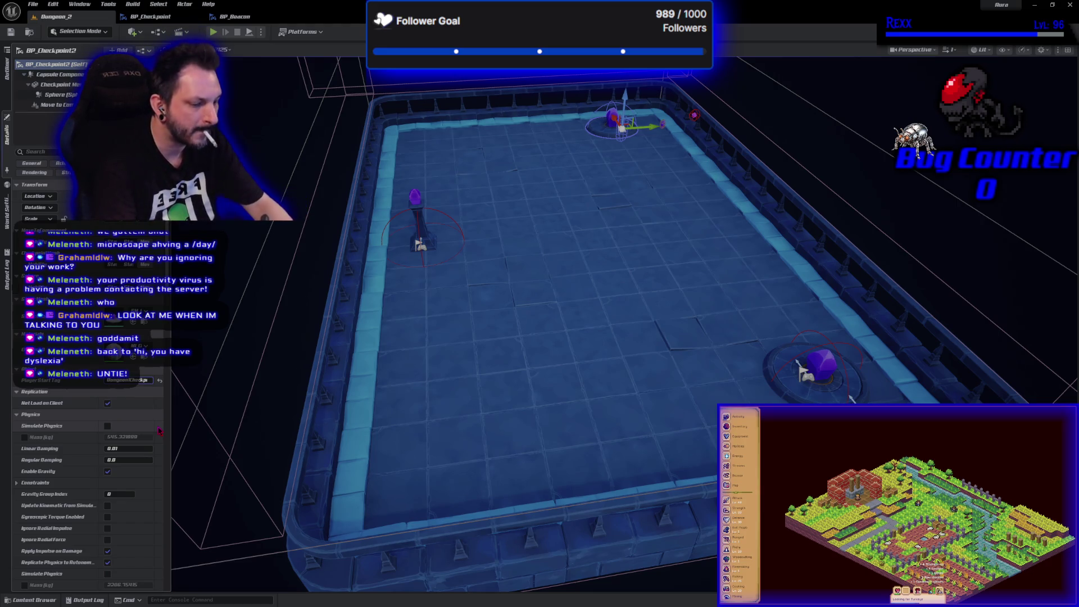
type("2")
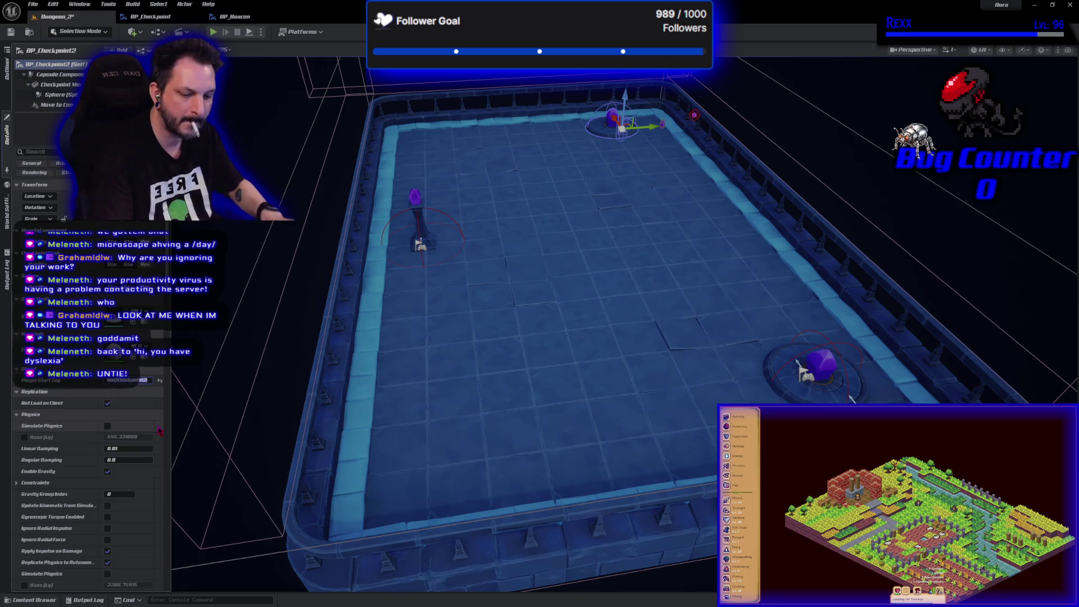
left_click(11, 32)
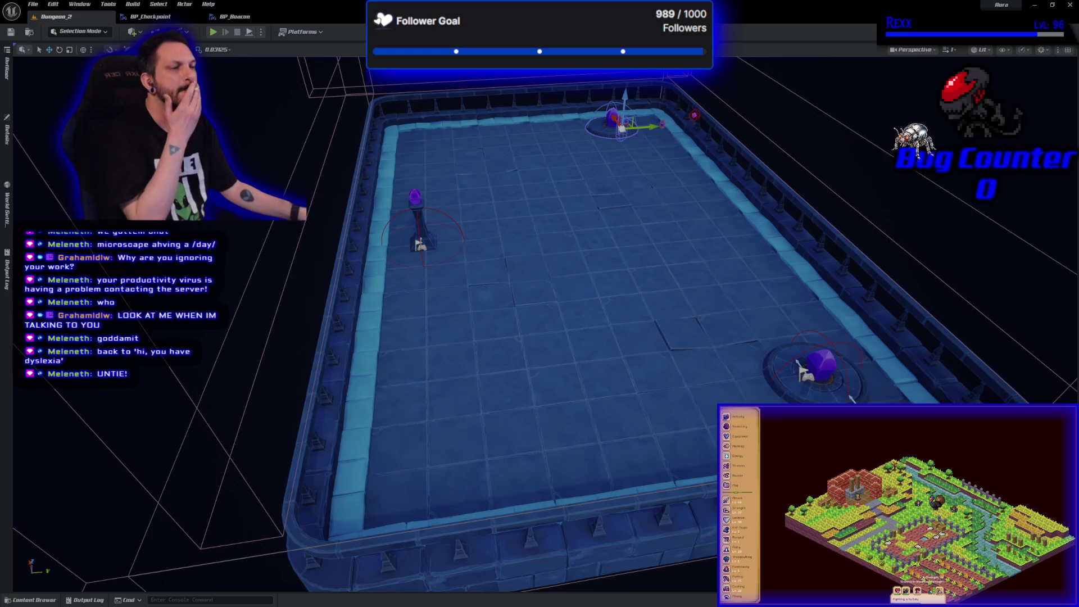
left_click(45, 599)
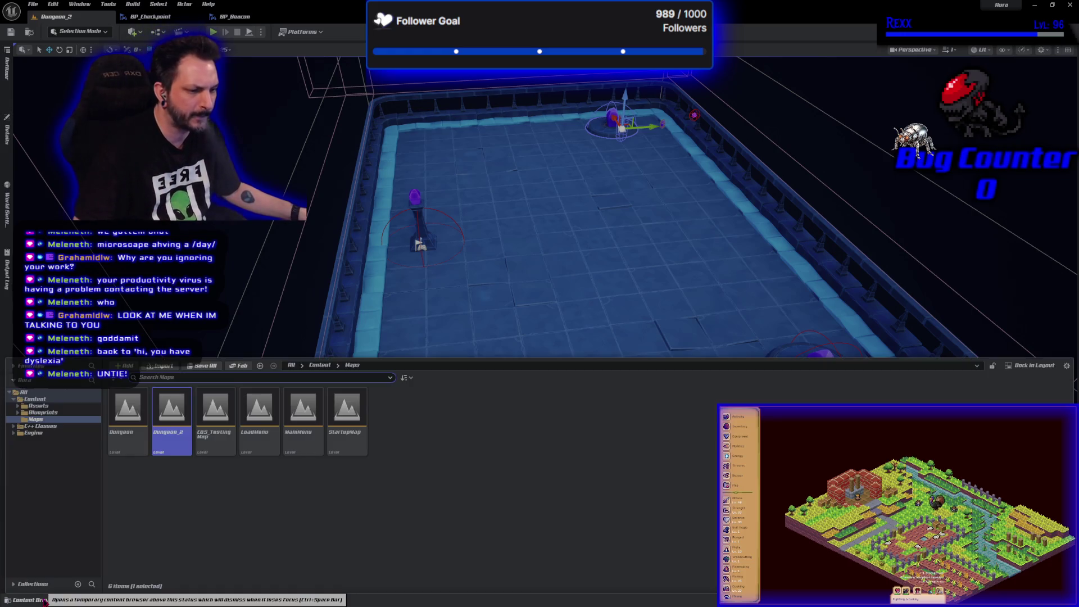
- Open BP_AuraGameMode from Content > Blueprints > Game to view its class defaults
left_click(37, 407)
left_click(40, 414)
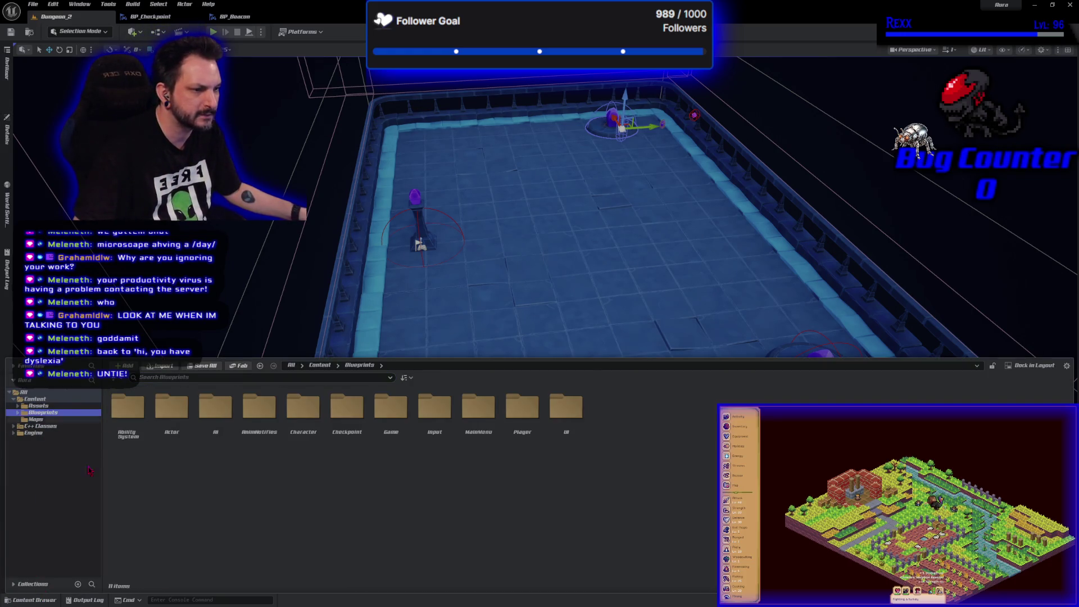
double_click(391, 407)
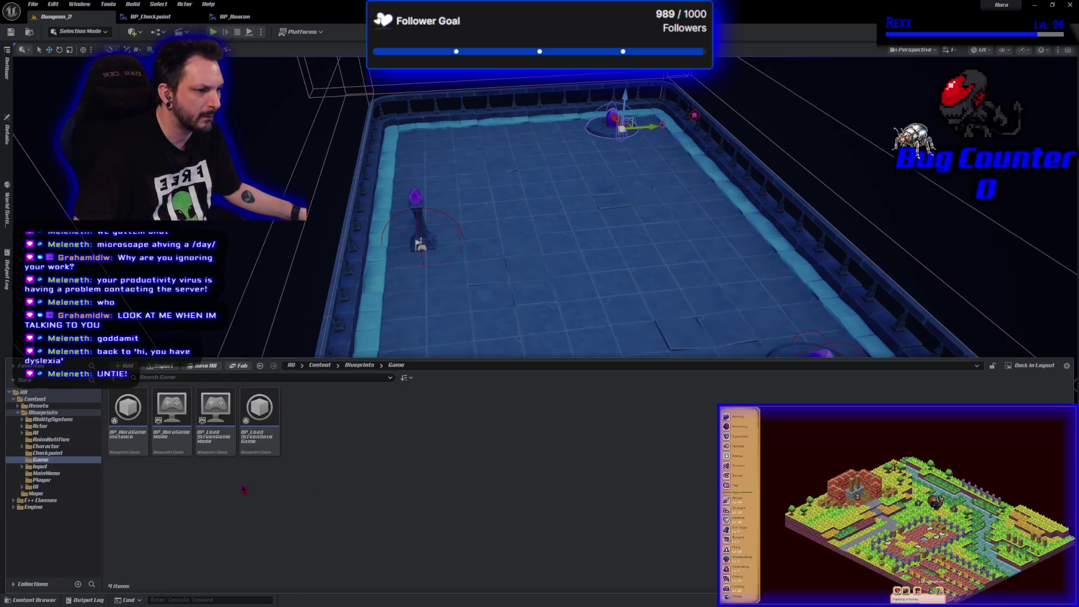
double_click(168, 451)
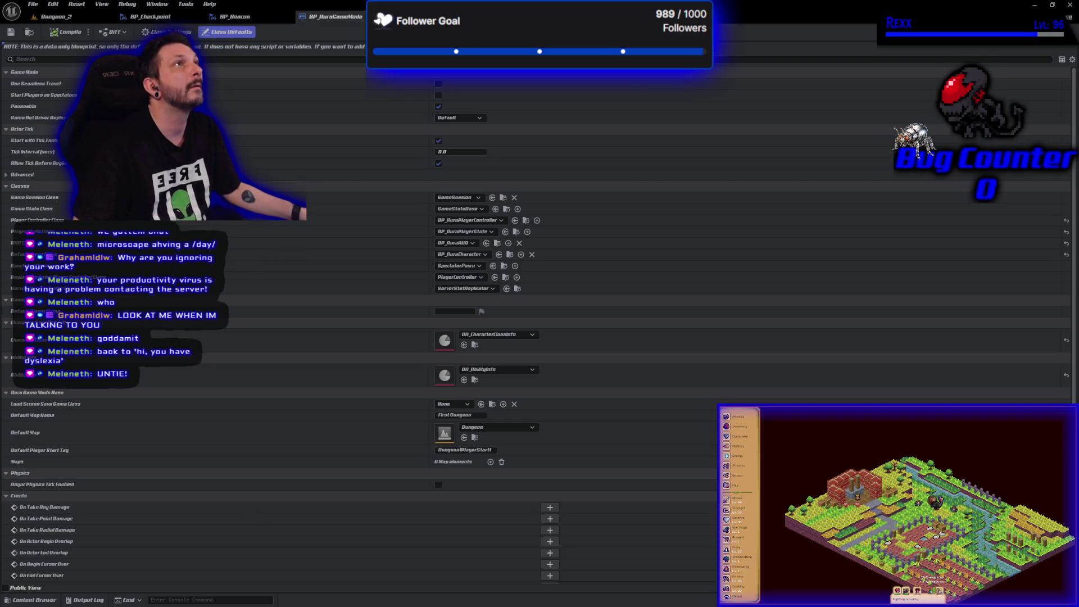
- Add a Maps entry keyed 'Second Dungeon' with Dungeon_2 as its level
scroll(506, 409, "down", 2)
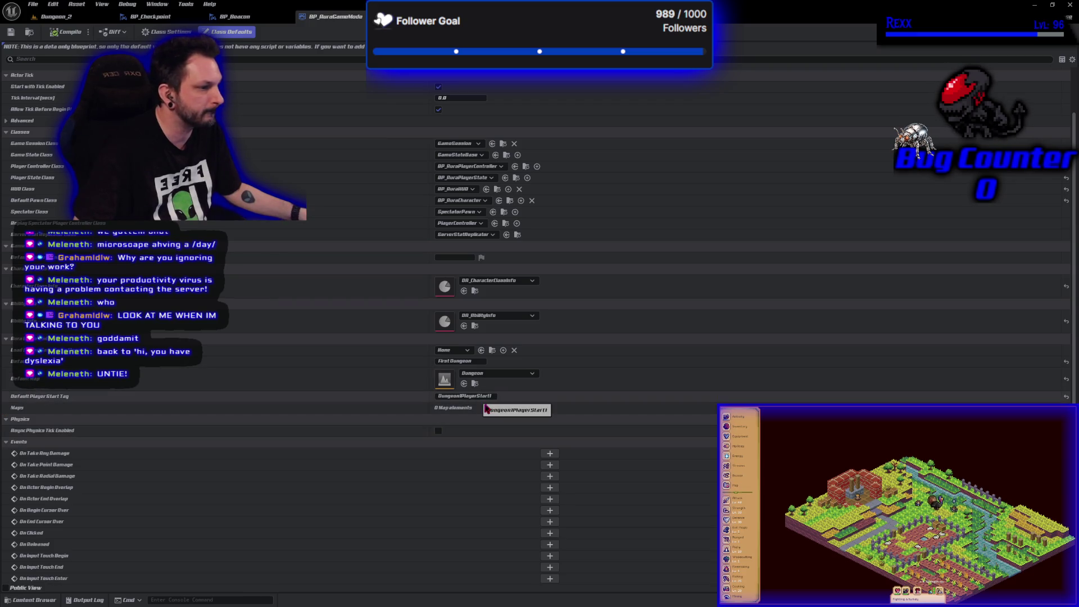
left_click(491, 409)
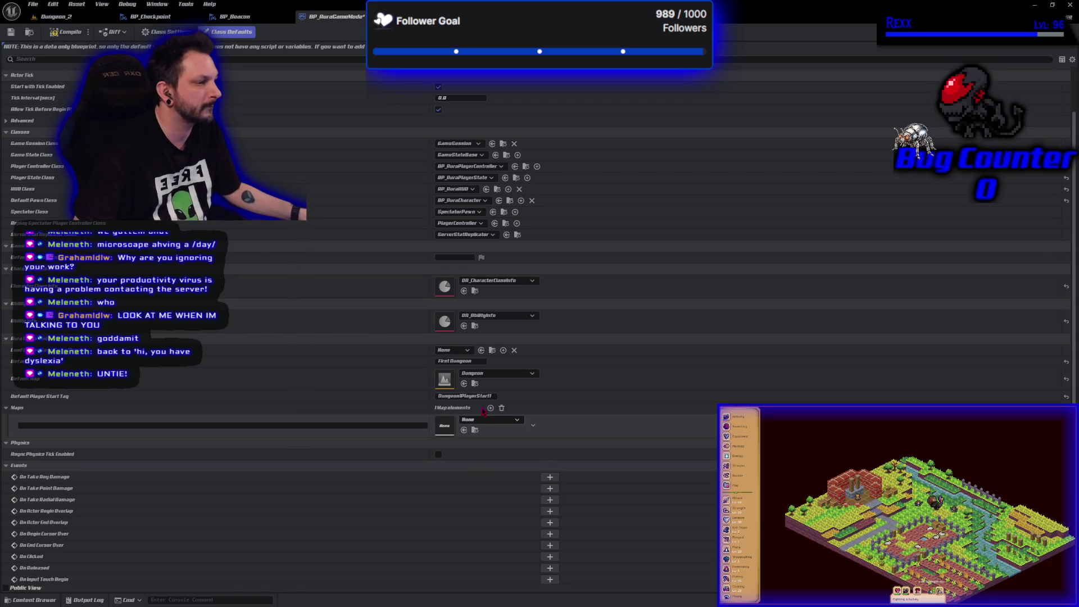
left_click(477, 422)
left_click(505, 331)
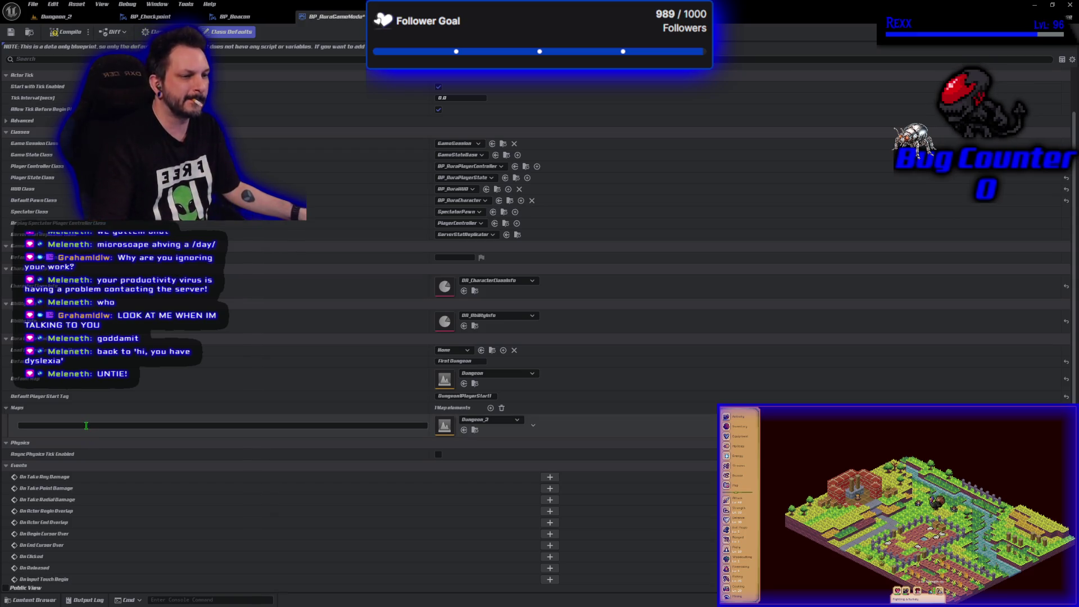
left_click(86, 425)
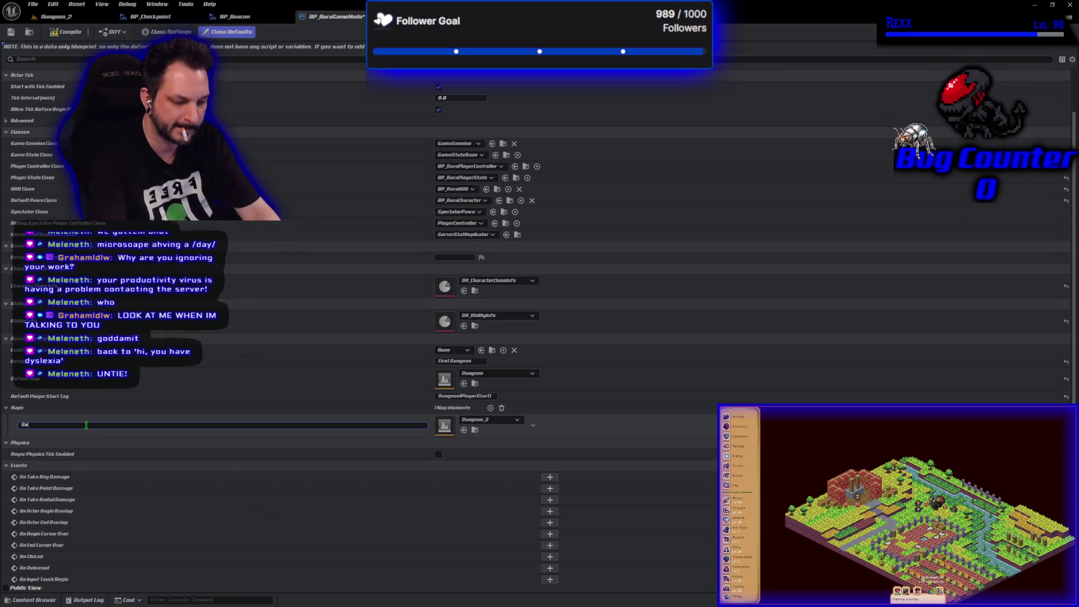
type("Second Dungeon")
key("Return")
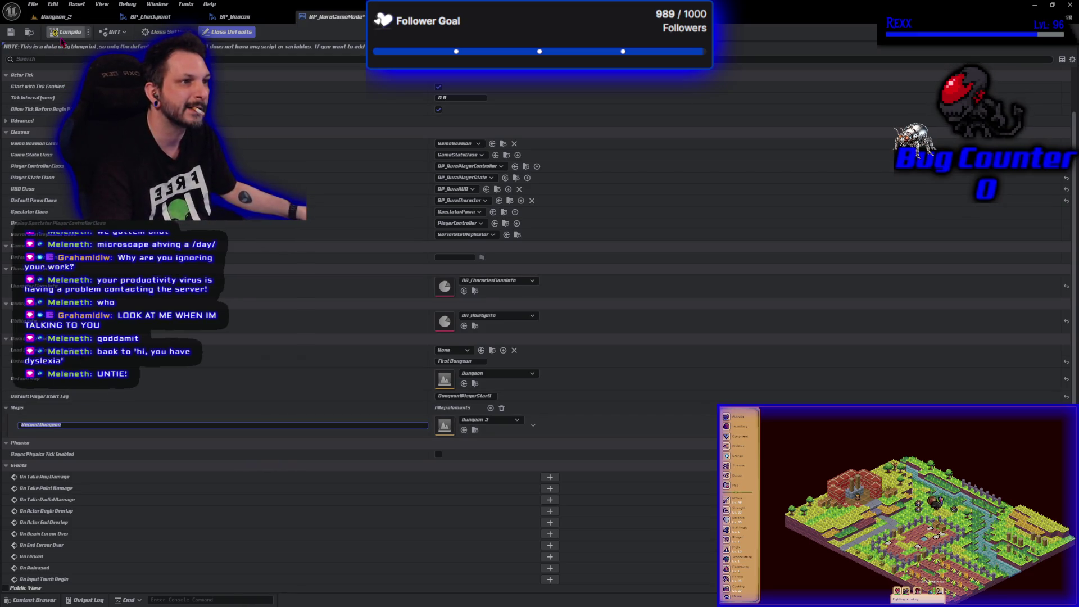
- Save all modified assets and go back to the Maps folder in the Content Browser
left_click(32, 5)
left_click(47, 60)
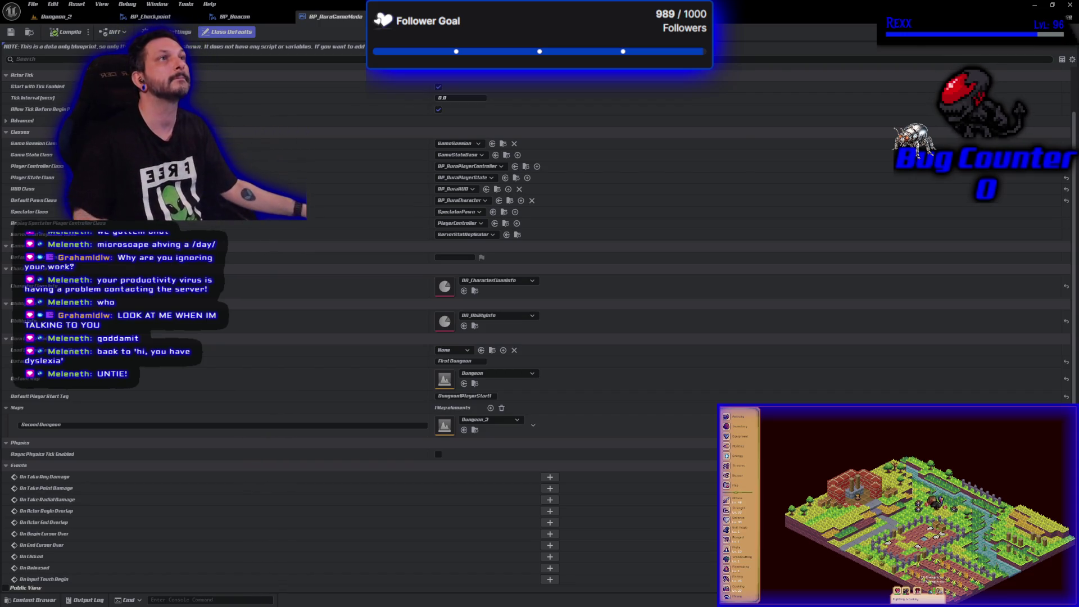
left_click(33, 600)
key("alt+Left")
key("alt+Left")
key("alt+Left")
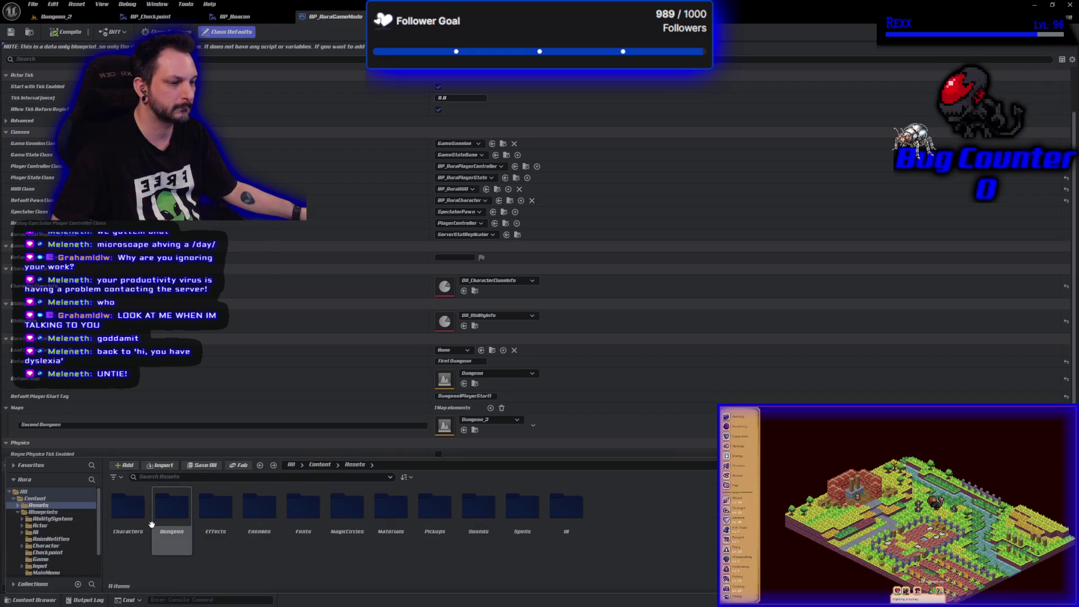
- Load the Dungeon map and bring its viewport with the arena and staircase forward
double_click(129, 526)
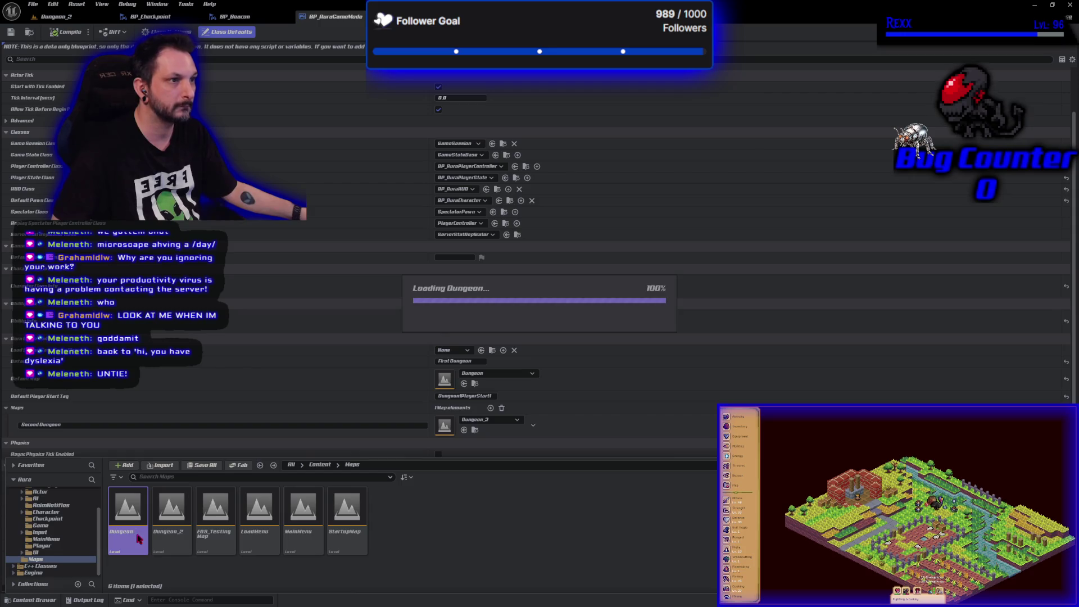
left_click(53, 16)
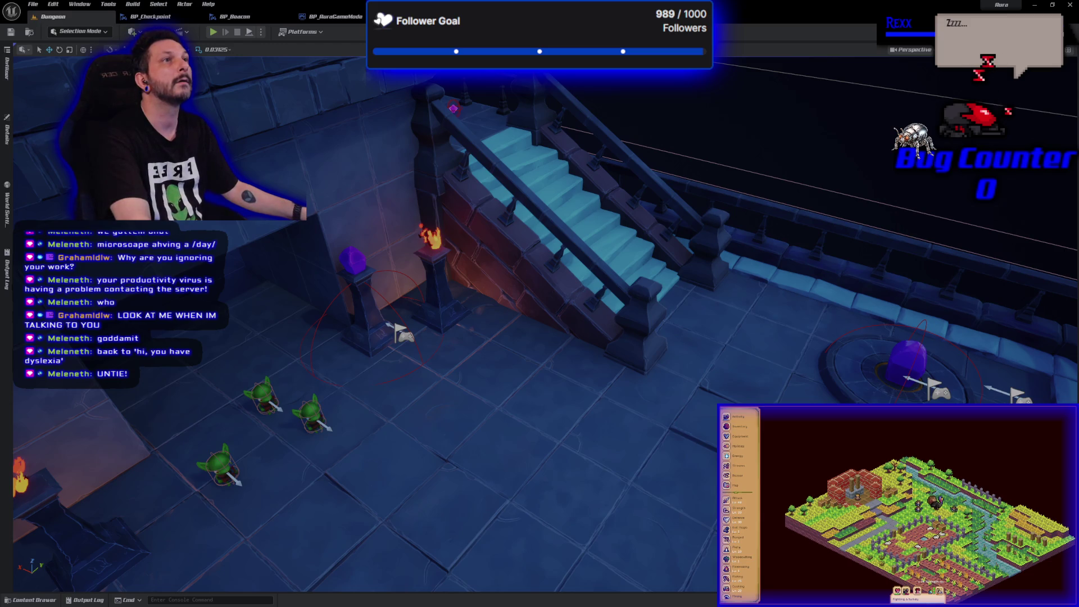
left_click(45, 600)
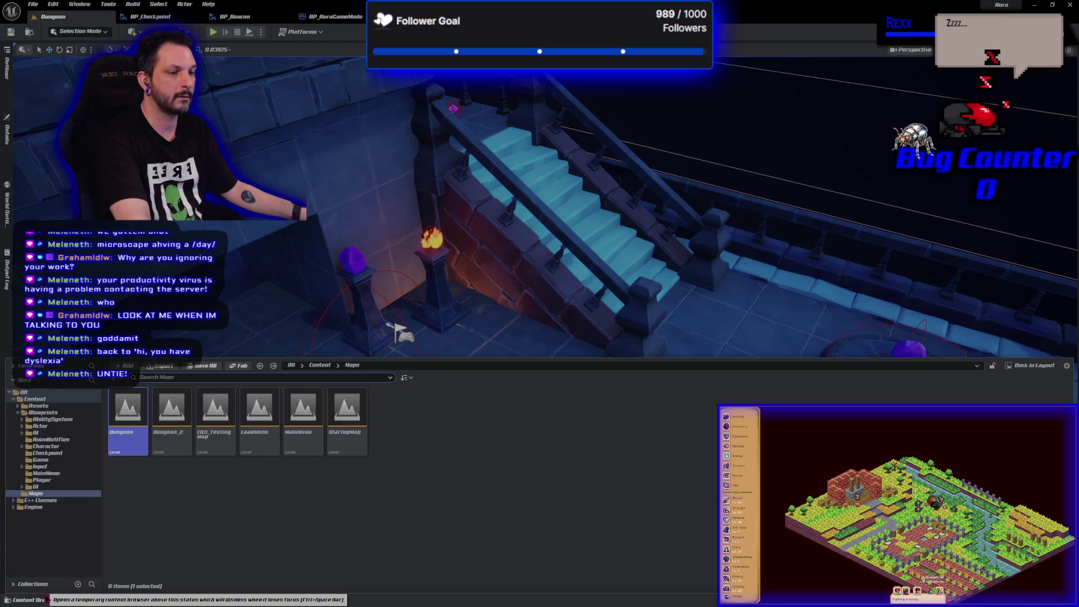
- Create BP_MapEntrance from the MapEntrance parent class in Blueprints > Checkpoint and open it for editing
left_click(48, 453)
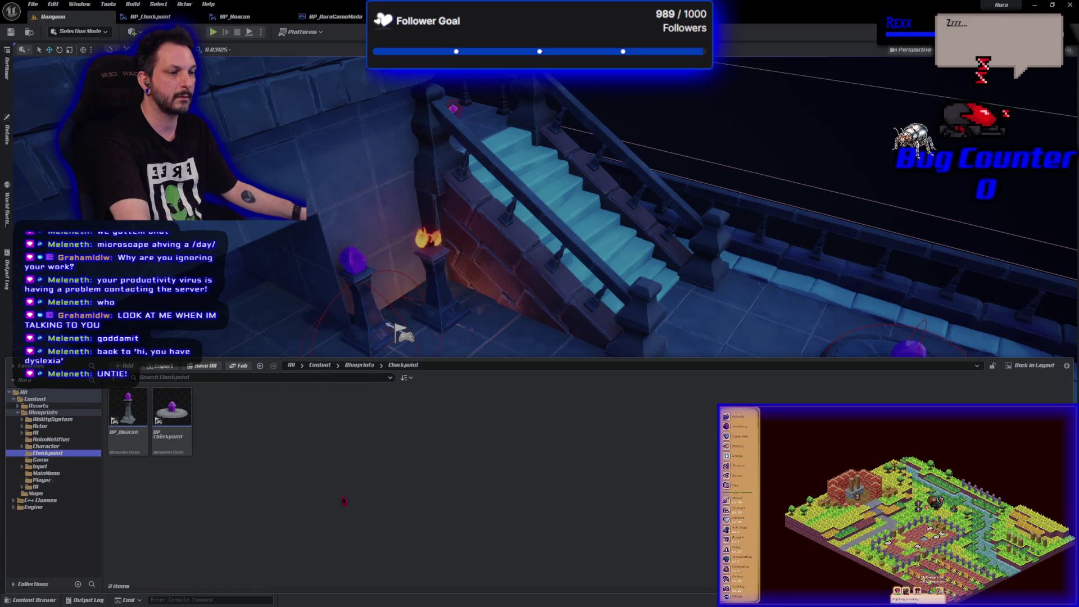
right_click(234, 427)
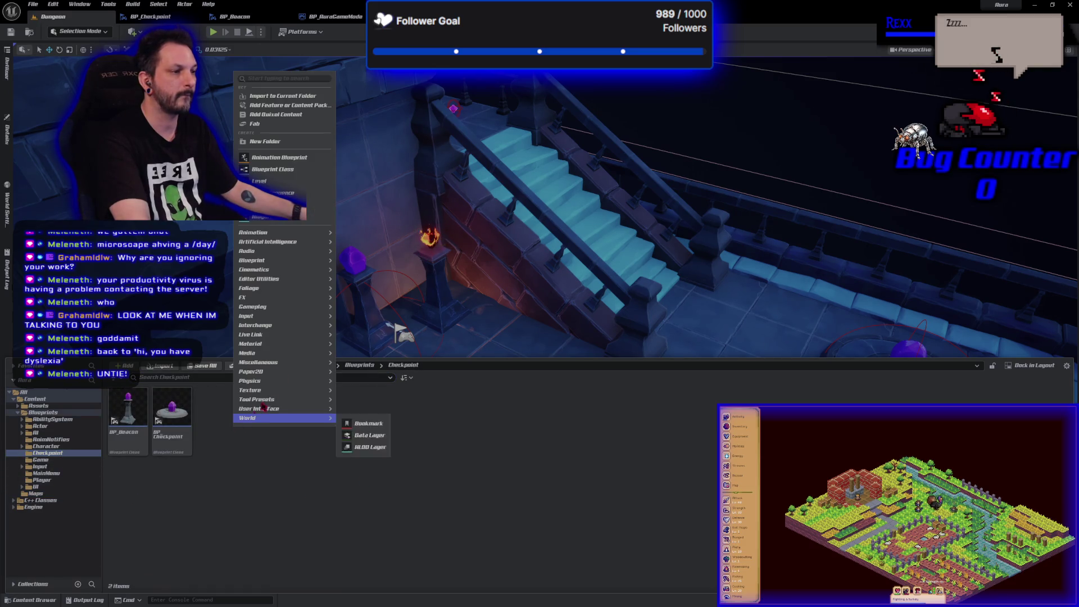
left_click(275, 171)
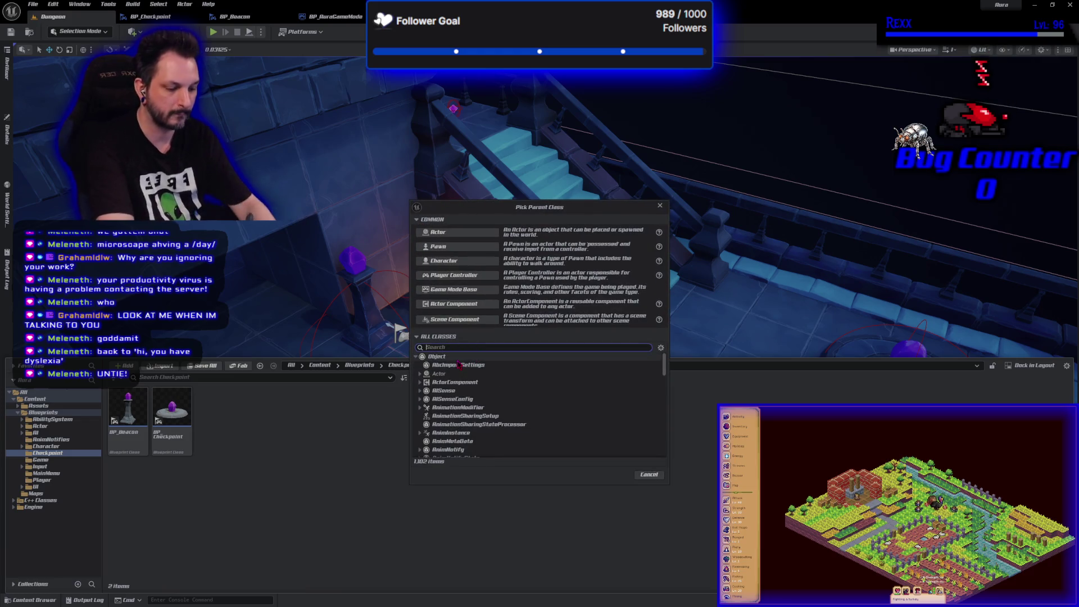
type("mapentrance")
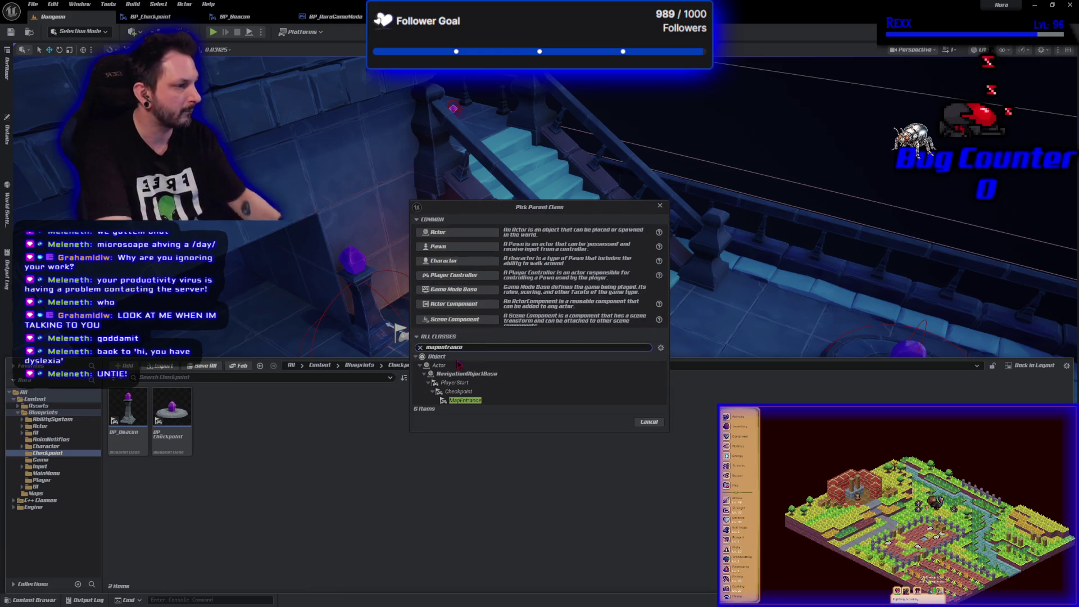
left_click(466, 401)
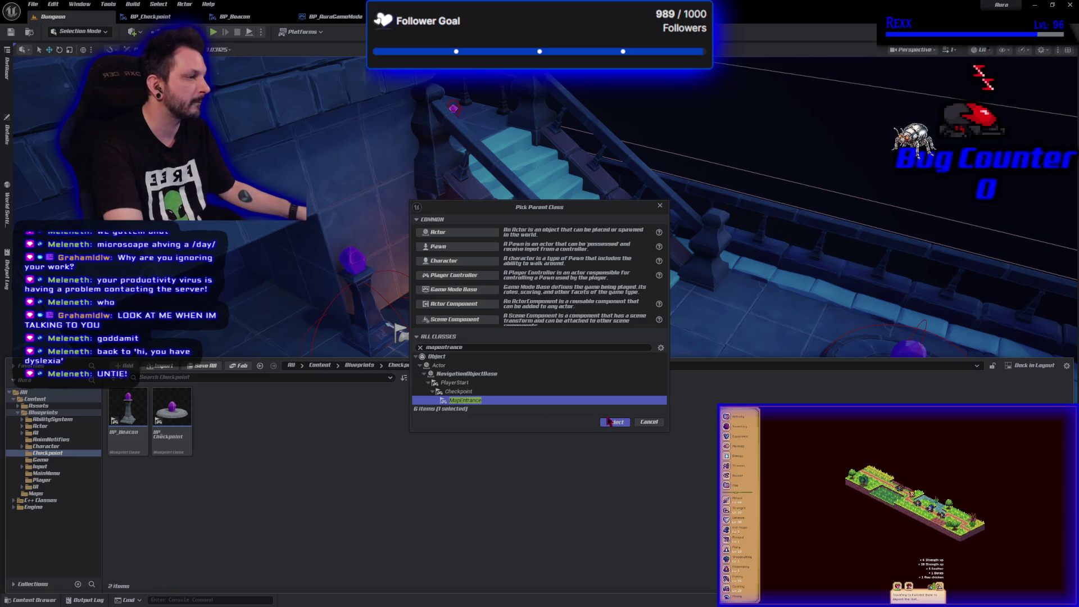
left_click(614, 422)
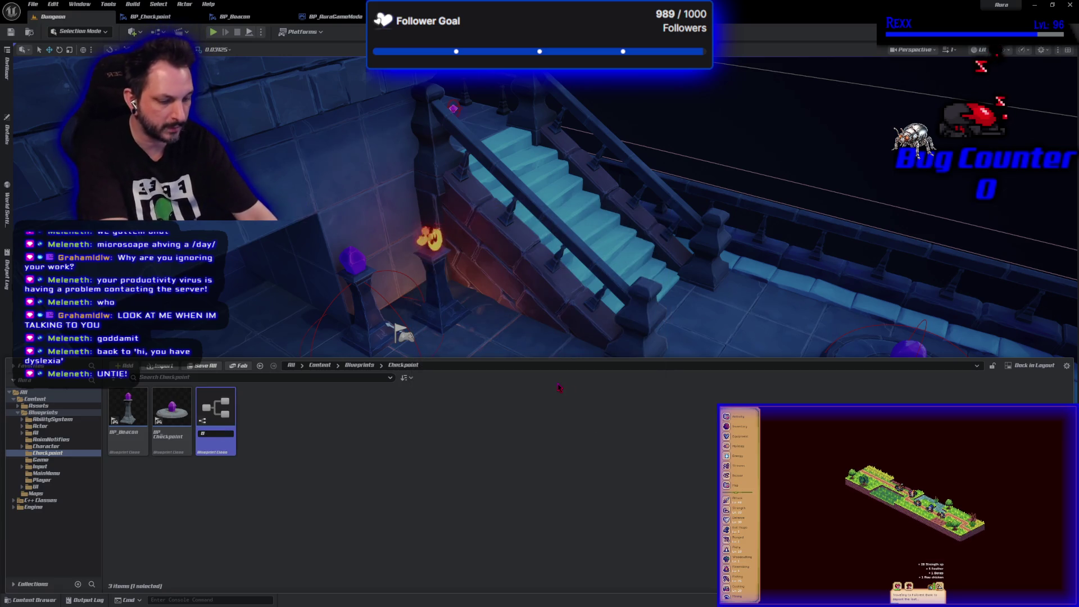
type("BP_MapEntrance")
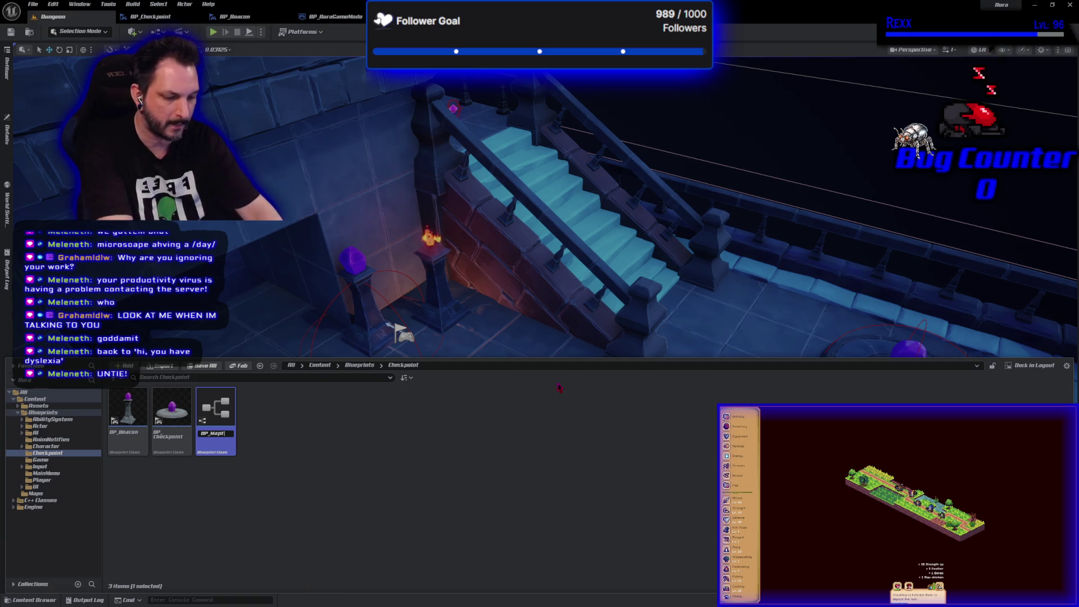
key("Return")
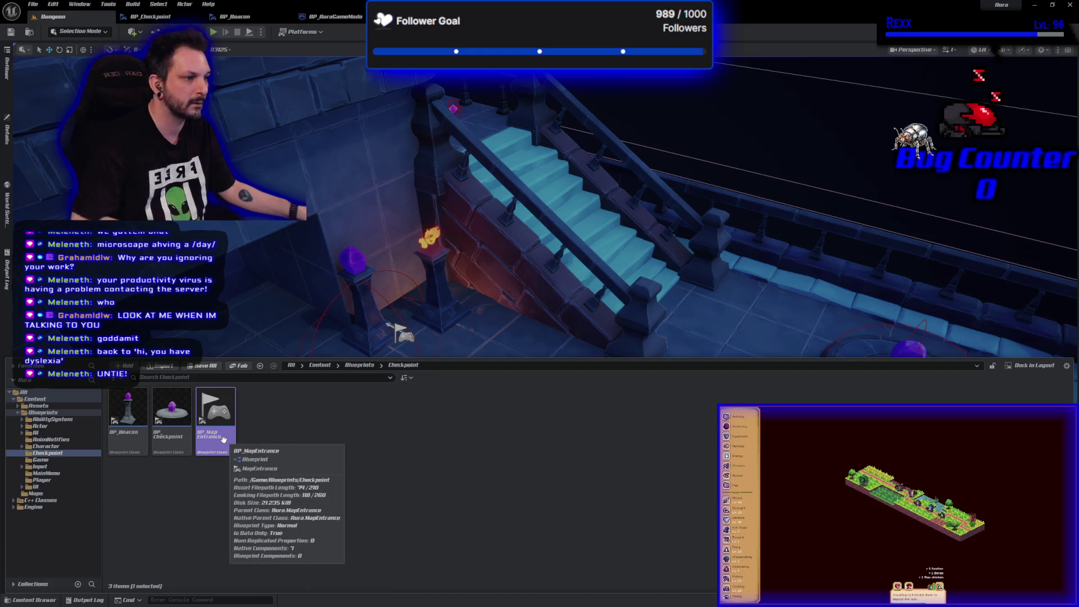
double_click(216, 428)
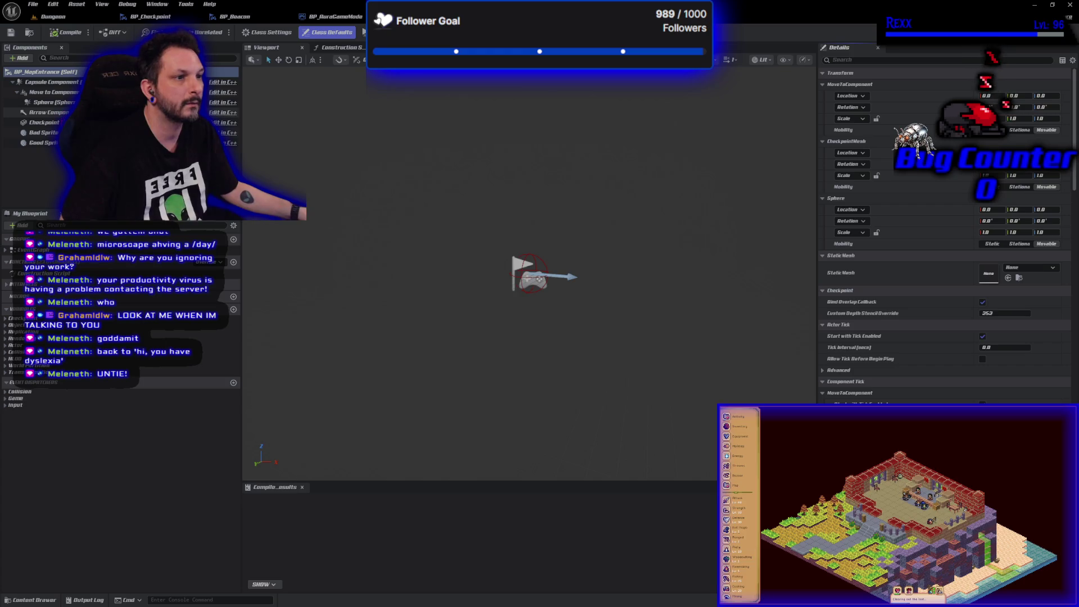
left_click(36, 122)
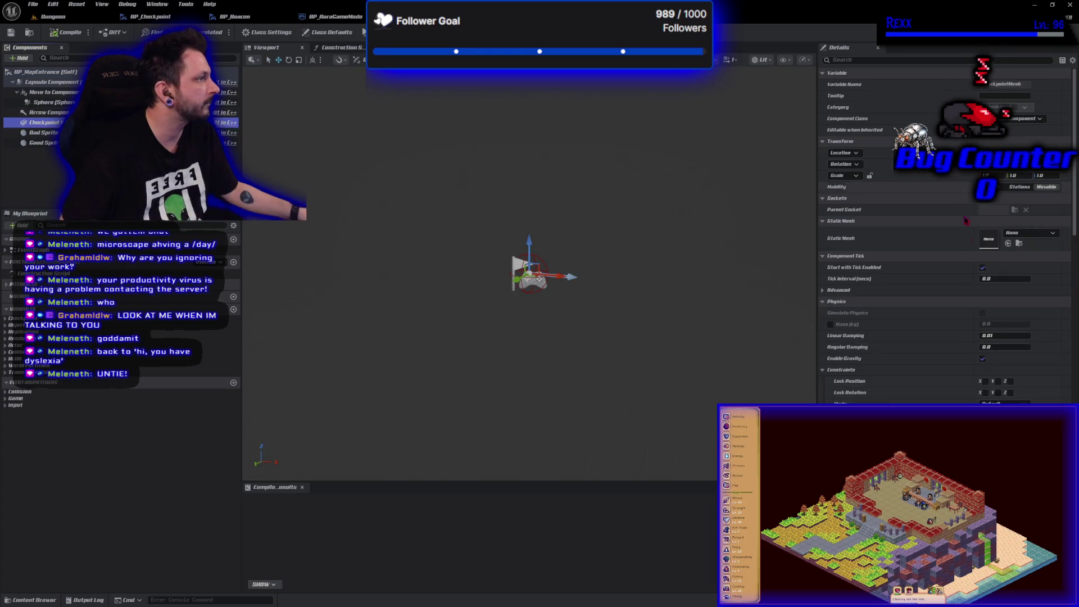
- Set the checkpoint component's static mesh to SM_Stairs by searching 'stair'
left_click(1012, 232)
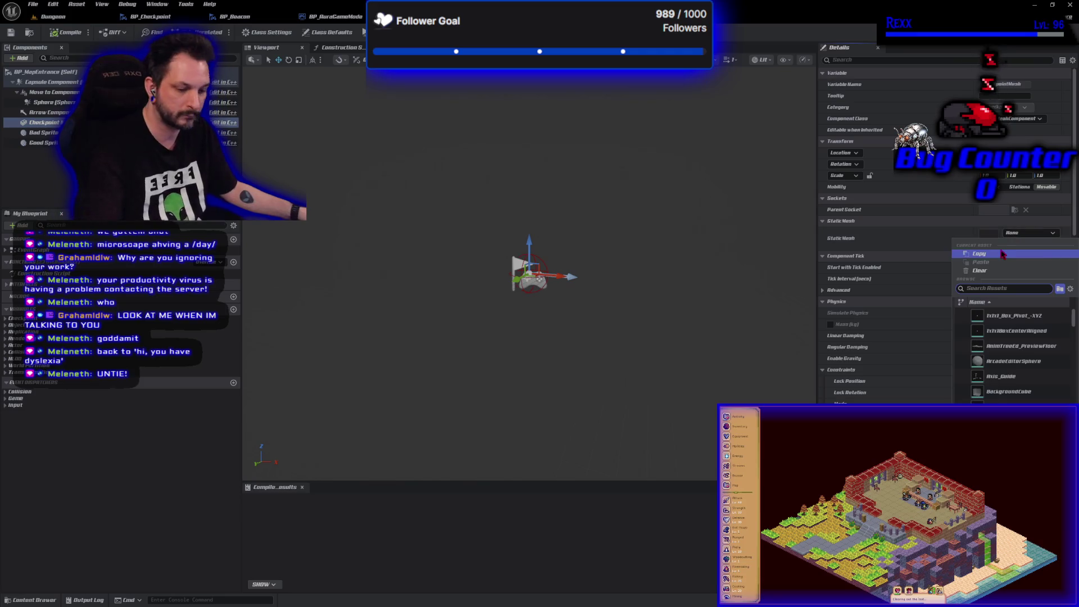
type("star")
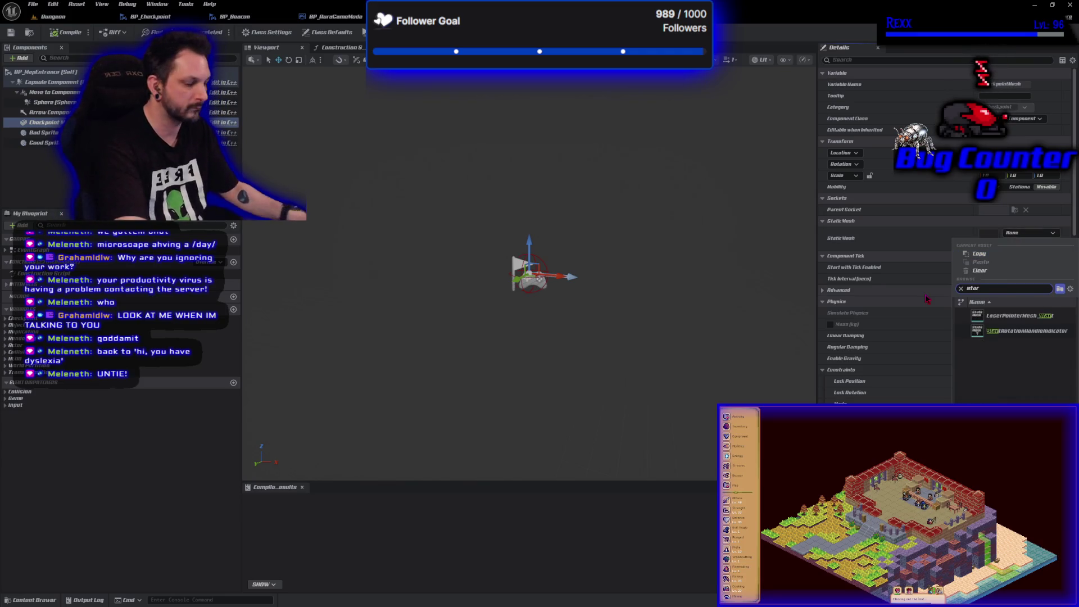
key("BackSpace")
type("ir")
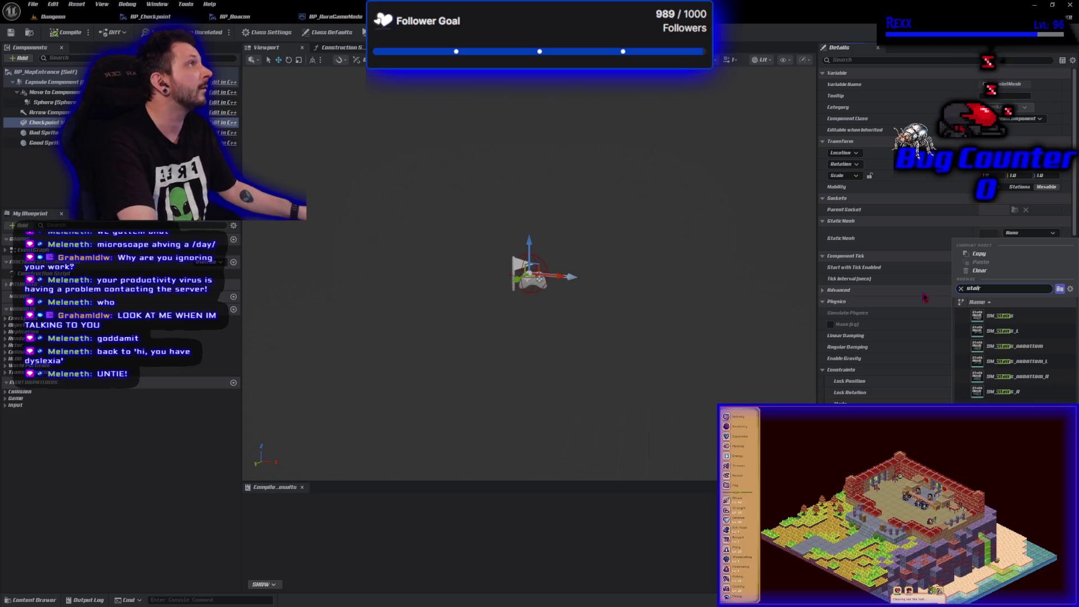
left_click(998, 315)
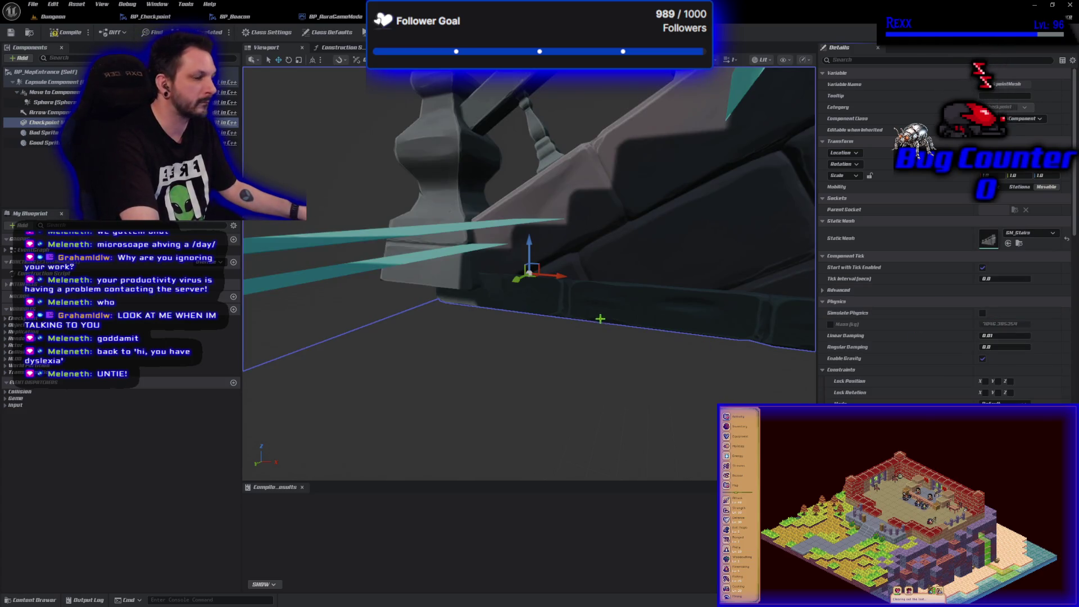
- Orbit the viewport to inspect the new teal staircase steps
scroll(578, 315, "down", 5)
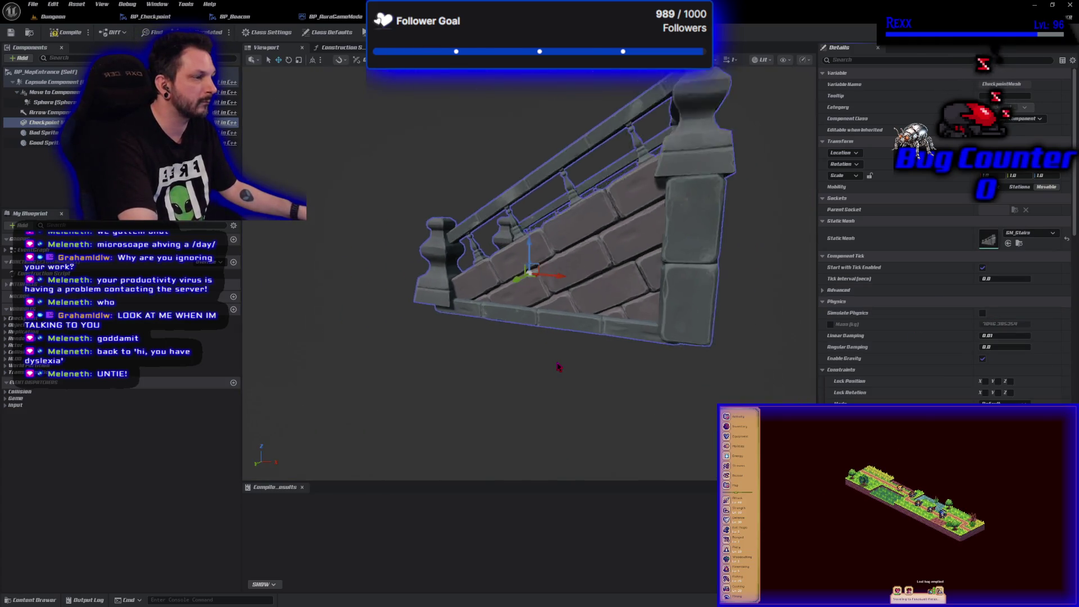
left_click_drag(558, 367, 428, 356)
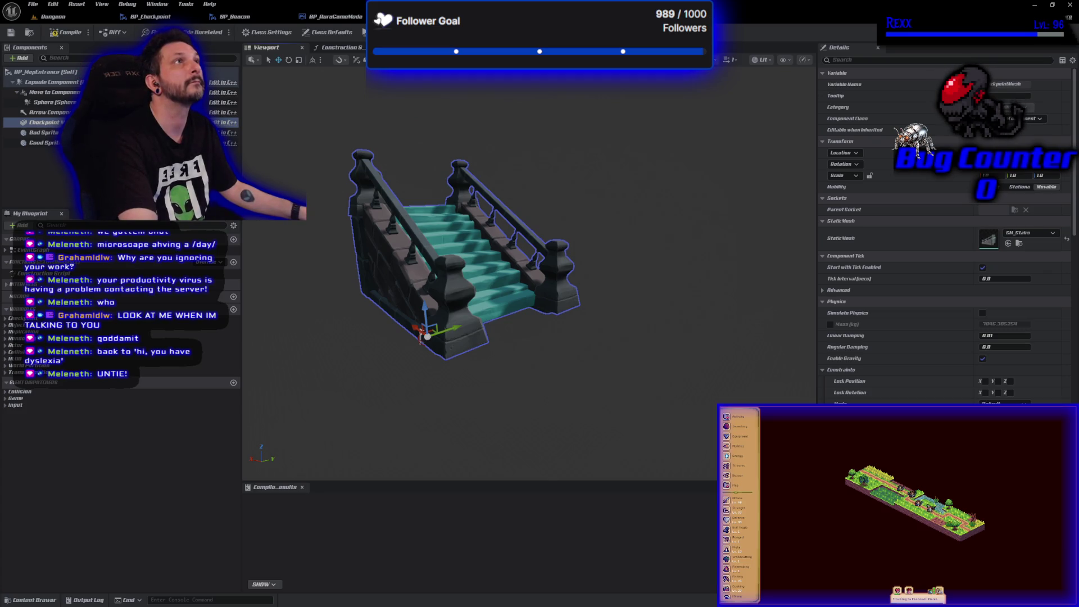
left_click(730, 60)
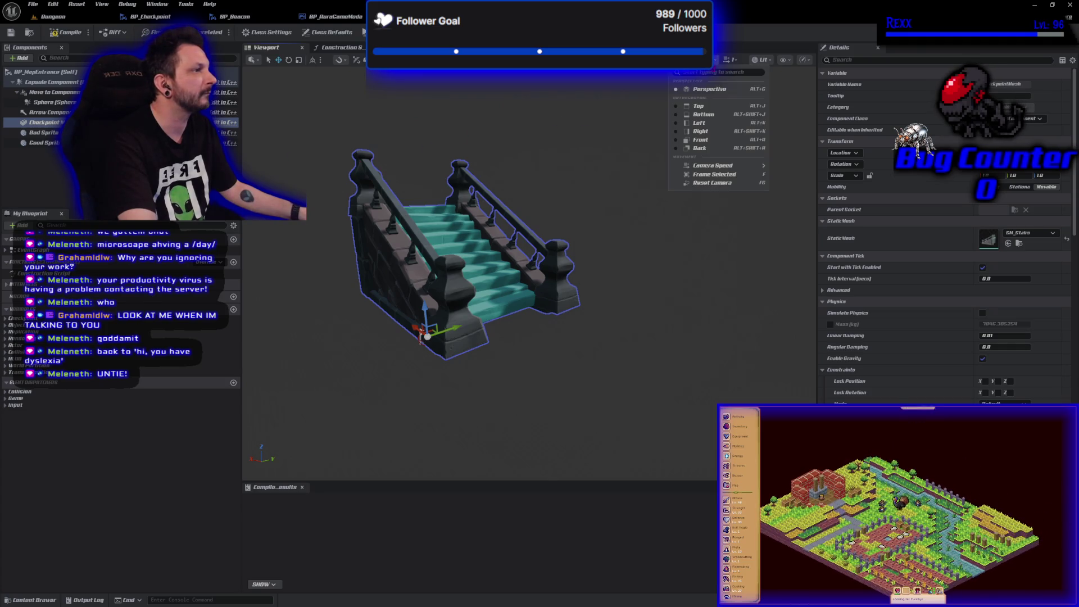
- View the stairs from the Right, lower the stairs mesh slightly, and compile BP_MapEntrance
left_click(709, 133)
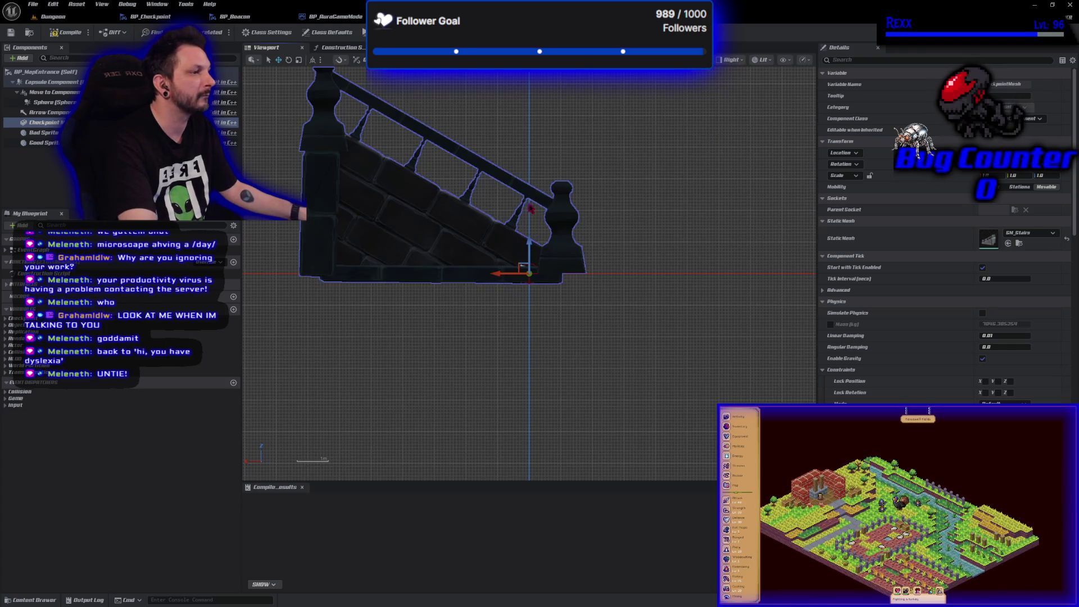
left_click(71, 88)
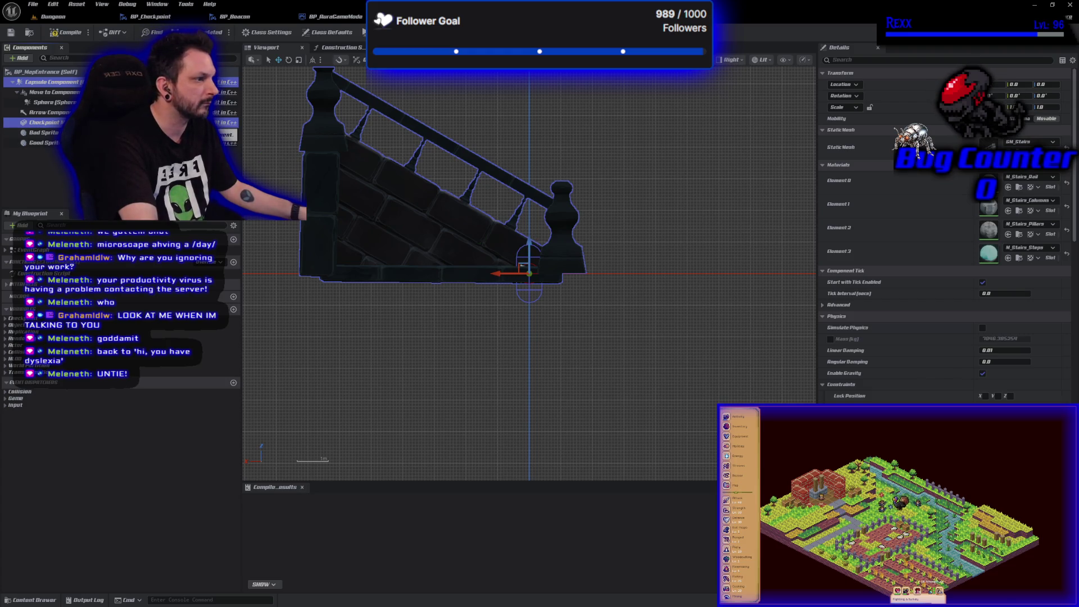
left_click(208, 123)
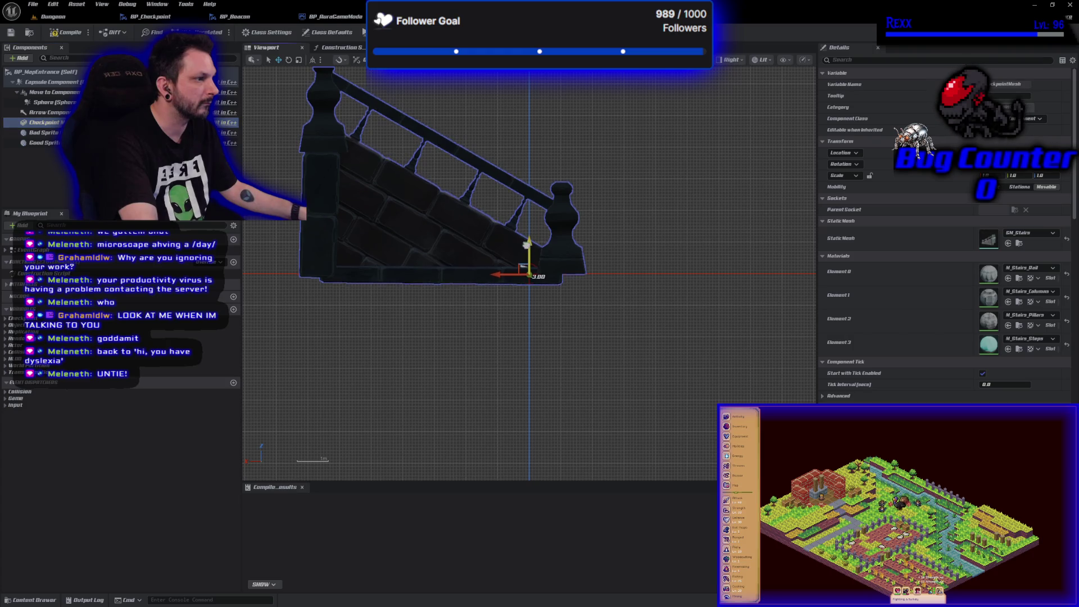
left_click_drag(526, 244, 520, 263)
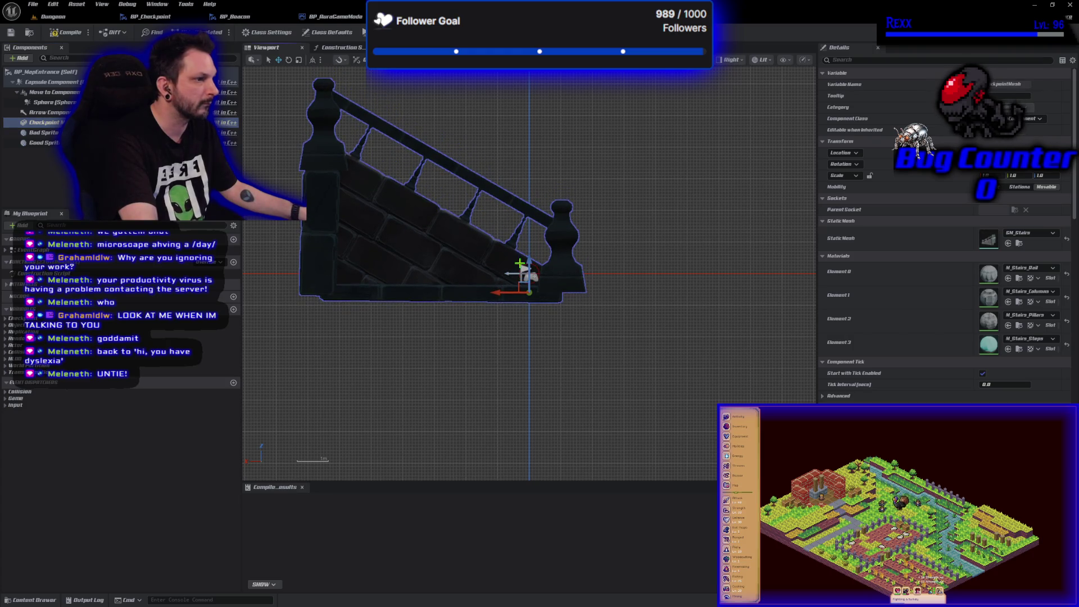
key("F7")
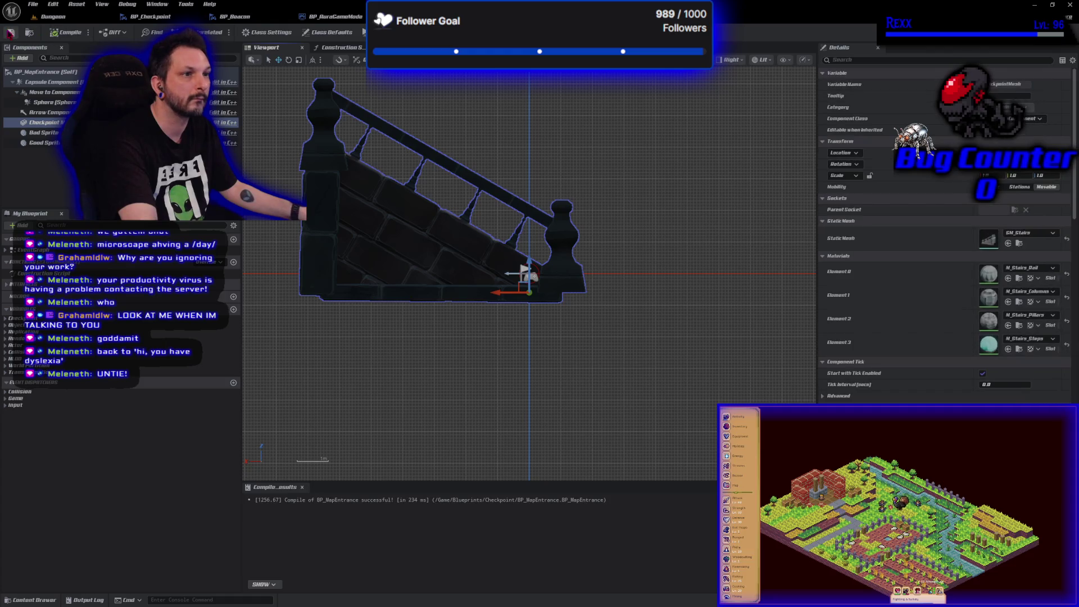
- Switch the viewport to Perspective and select the stairs mesh
left_click(66, 84, "ctrl")
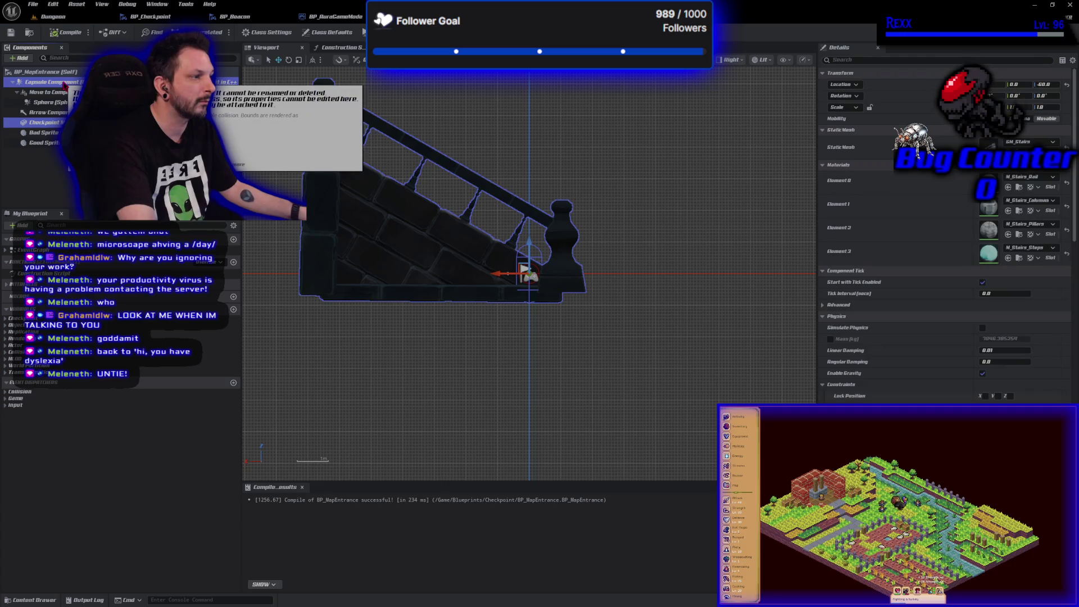
left_click(729, 59)
left_click(736, 70)
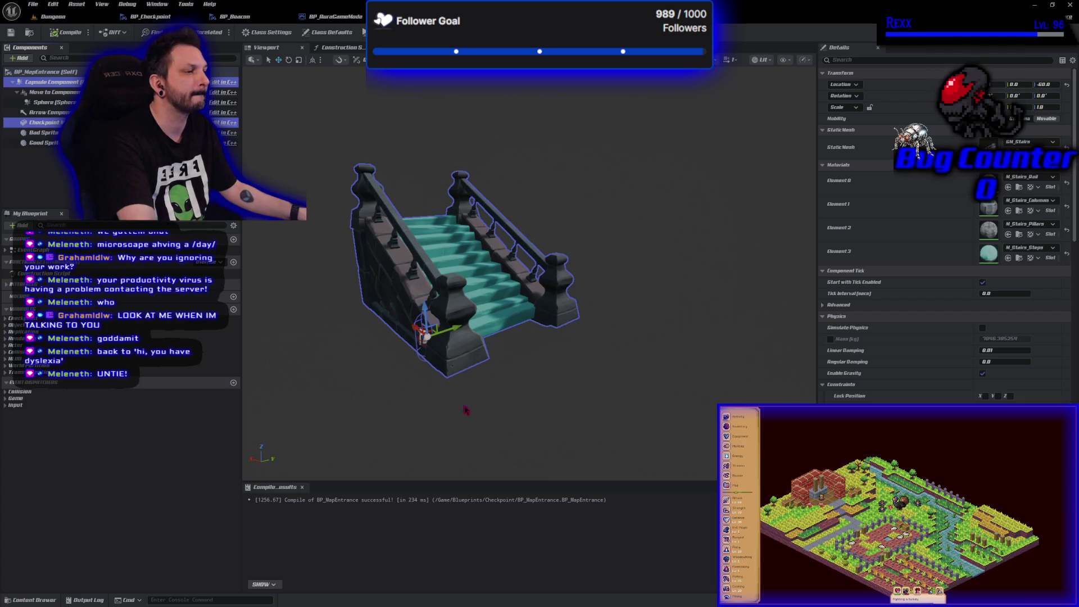
left_click(430, 362)
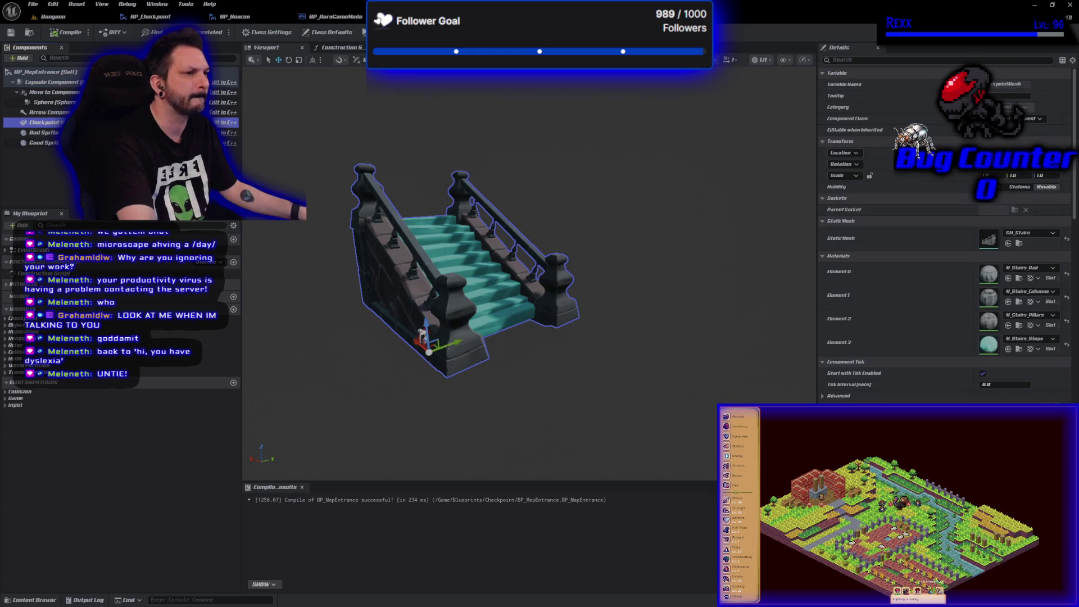
- Drag the SM_Stairs mesh up and left, clear of the flag marker, and recompile
left_click_drag(430, 361, 387, 319)
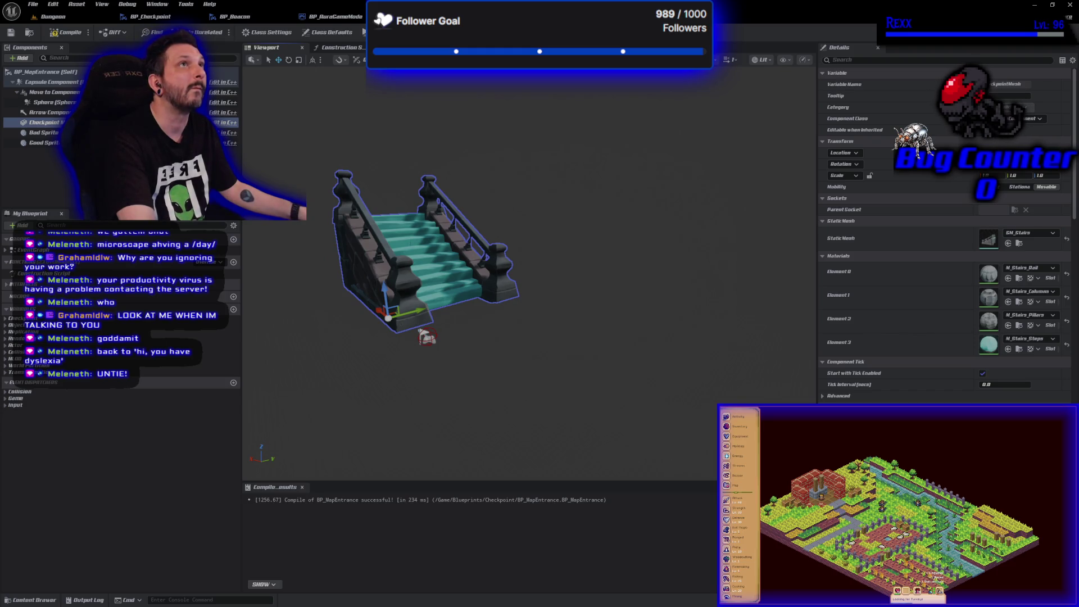
left_click(59, 32)
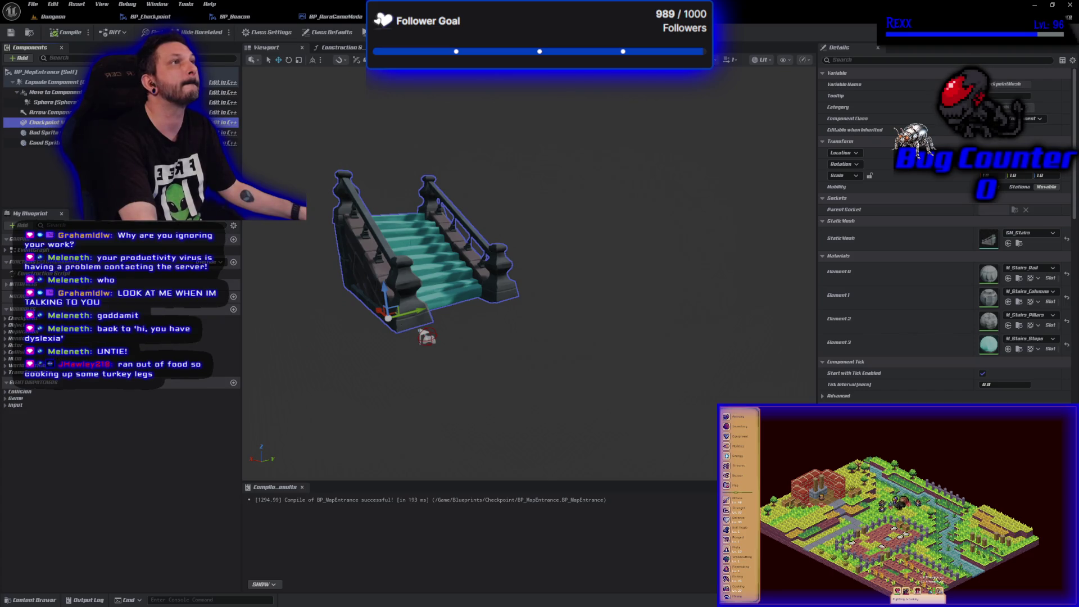
left_click(730, 59)
- Switch the viewport to Top and frame the stairs from above
left_click(720, 111)
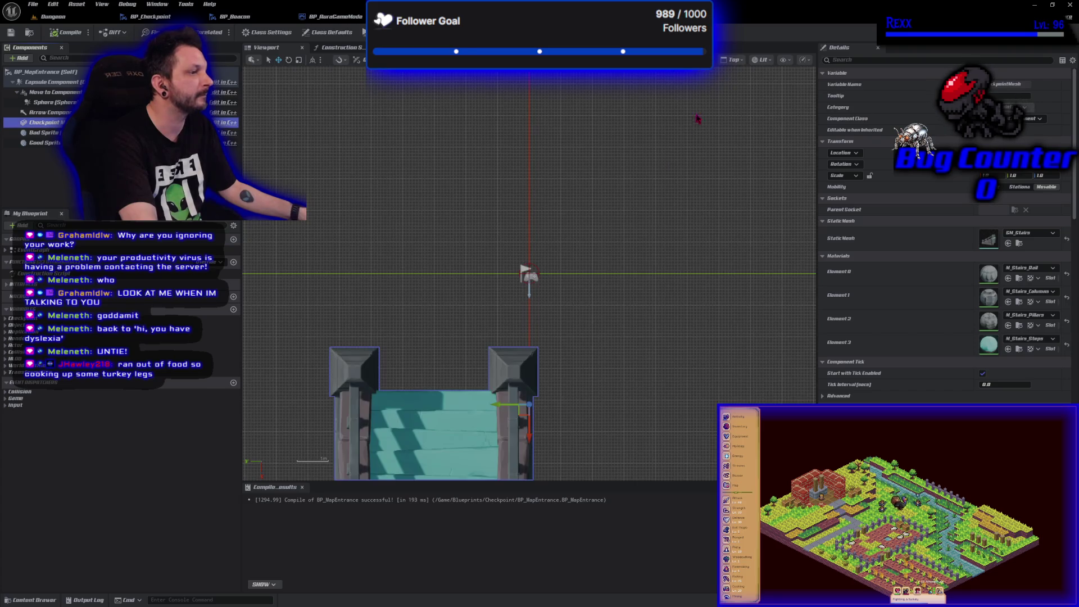
left_click_drag(585, 268, 613, 134)
scroll(613, 133, "down", 2)
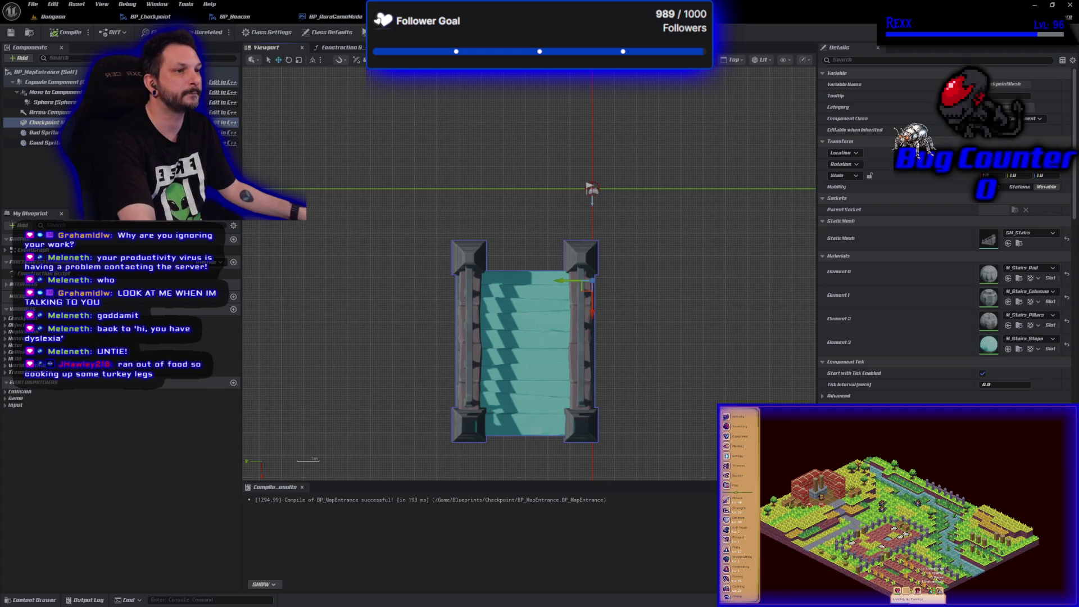
- Drag the Move To point to the foot of the stairs, then compile and save
left_click(67, 93)
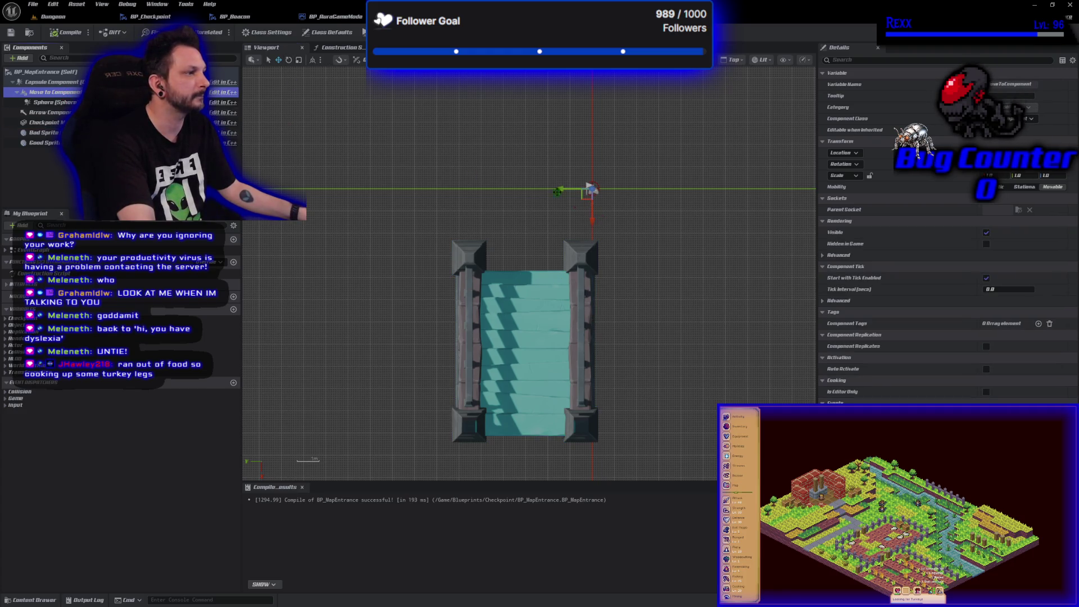
left_click_drag(559, 189, 492, 190)
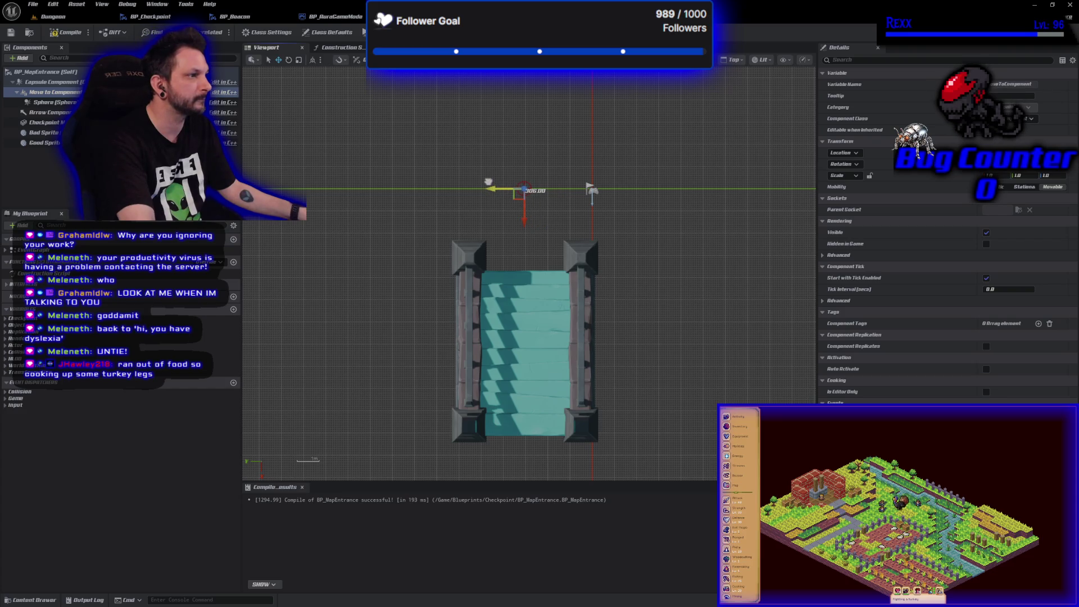
left_click(1032, 189)
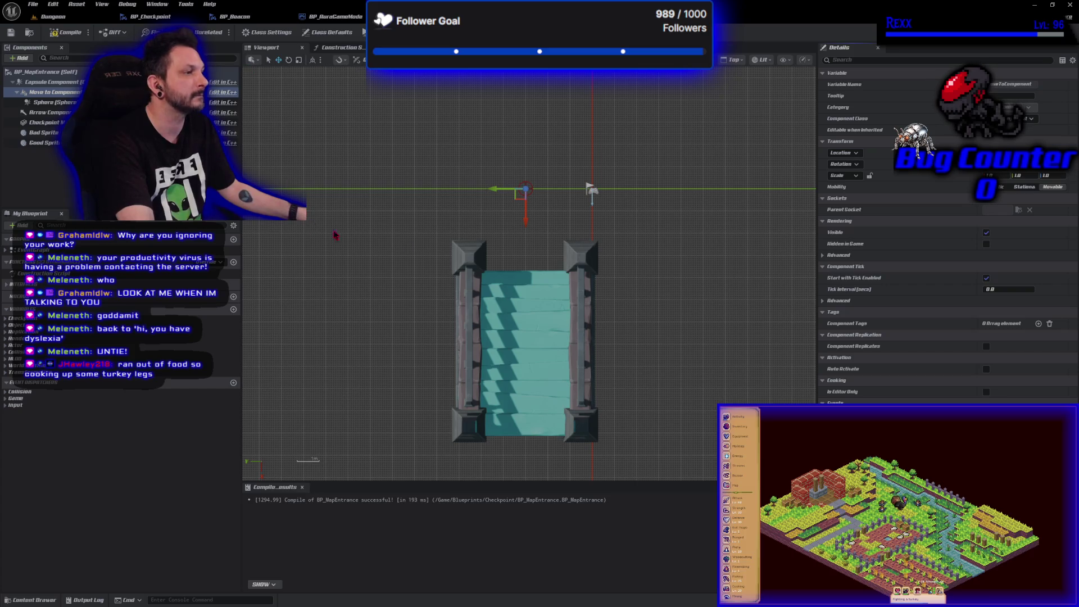
left_click_drag(524, 214, 527, 454)
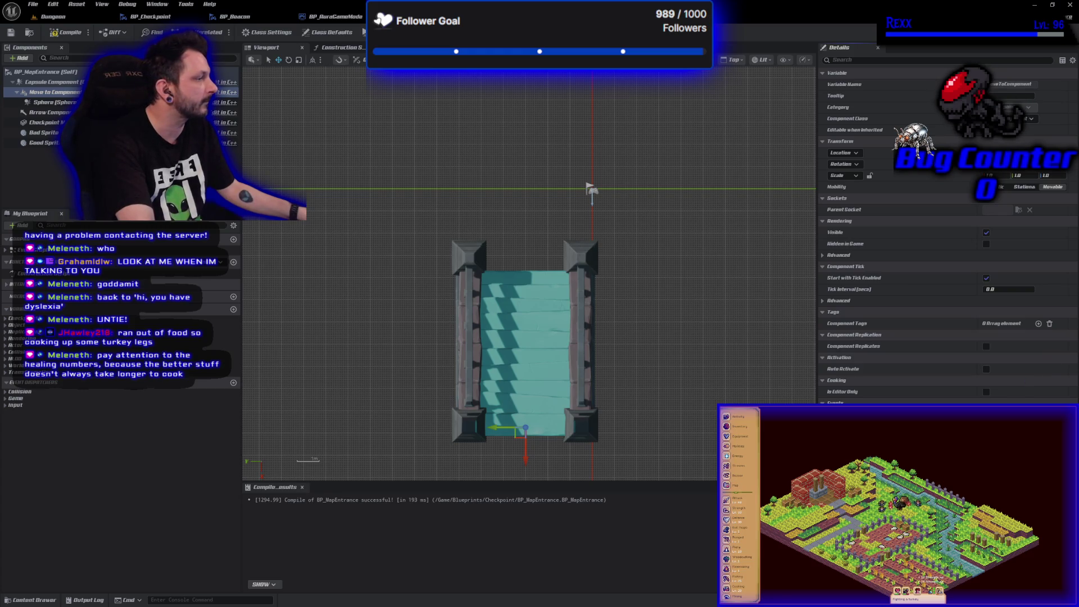
left_click(61, 37)
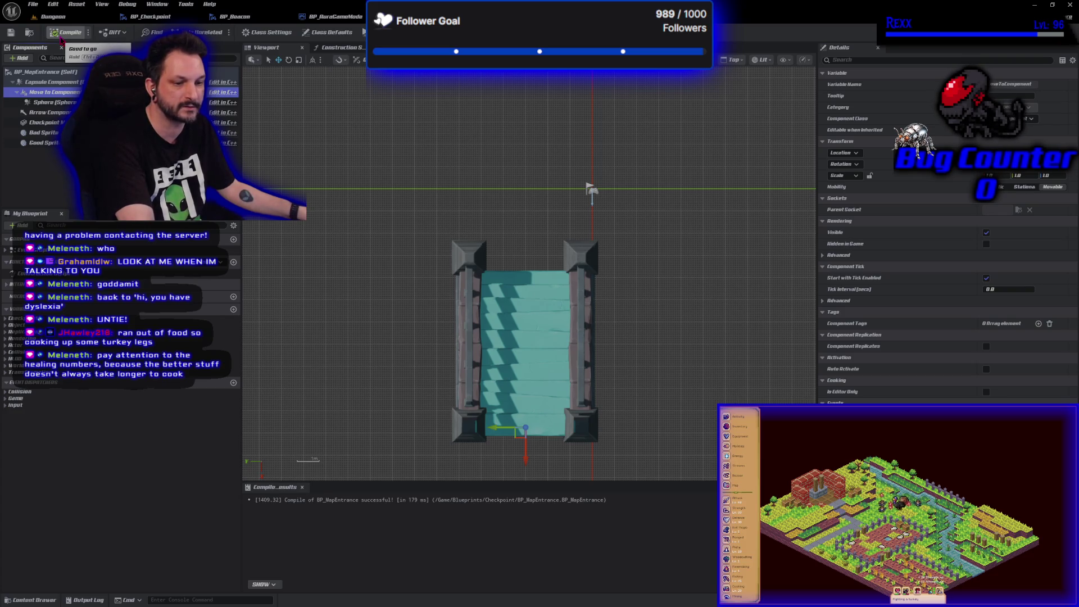
left_click(13, 35)
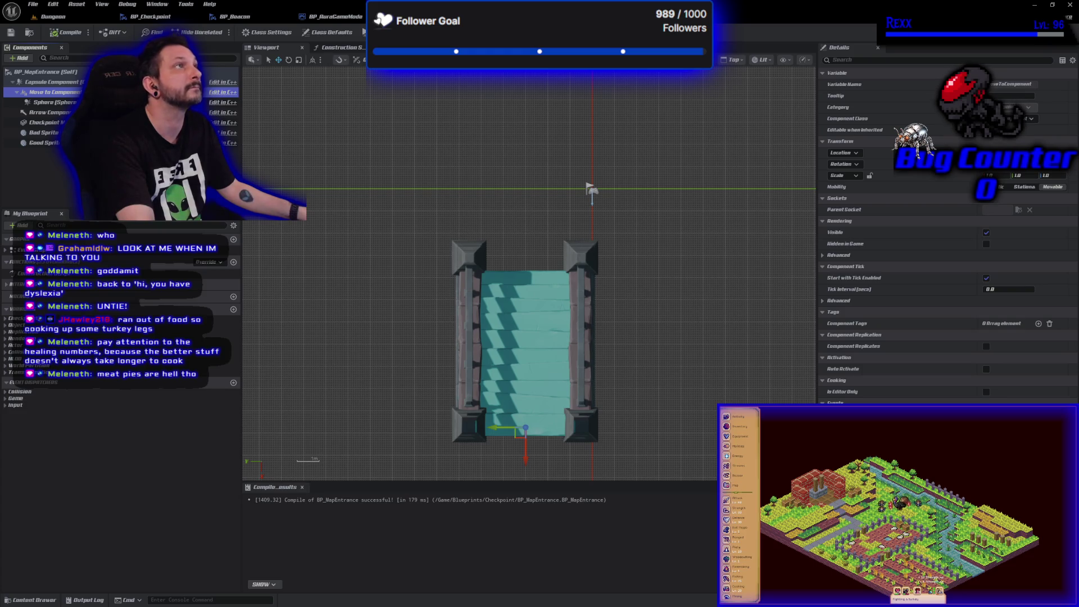
- In the Back view, raise the Move To point onto the top step
left_click(733, 59)
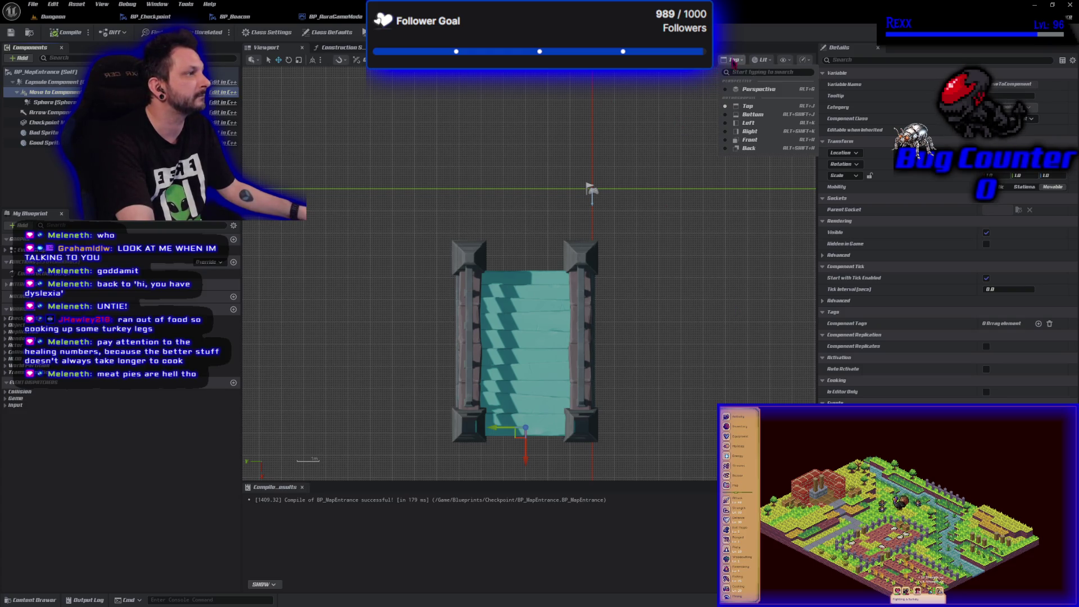
left_click(750, 131)
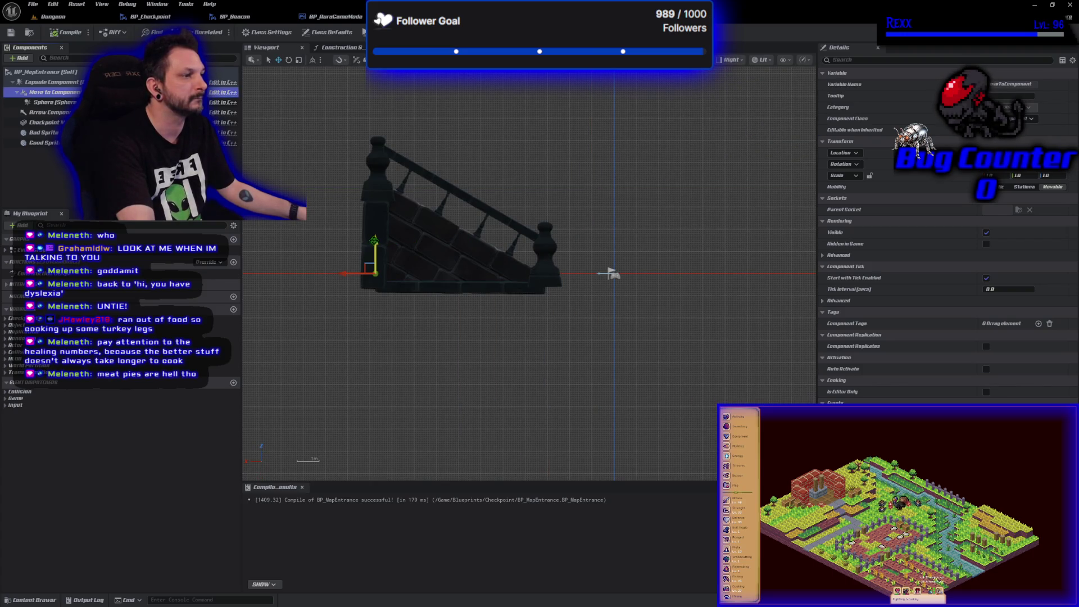
left_click(730, 60)
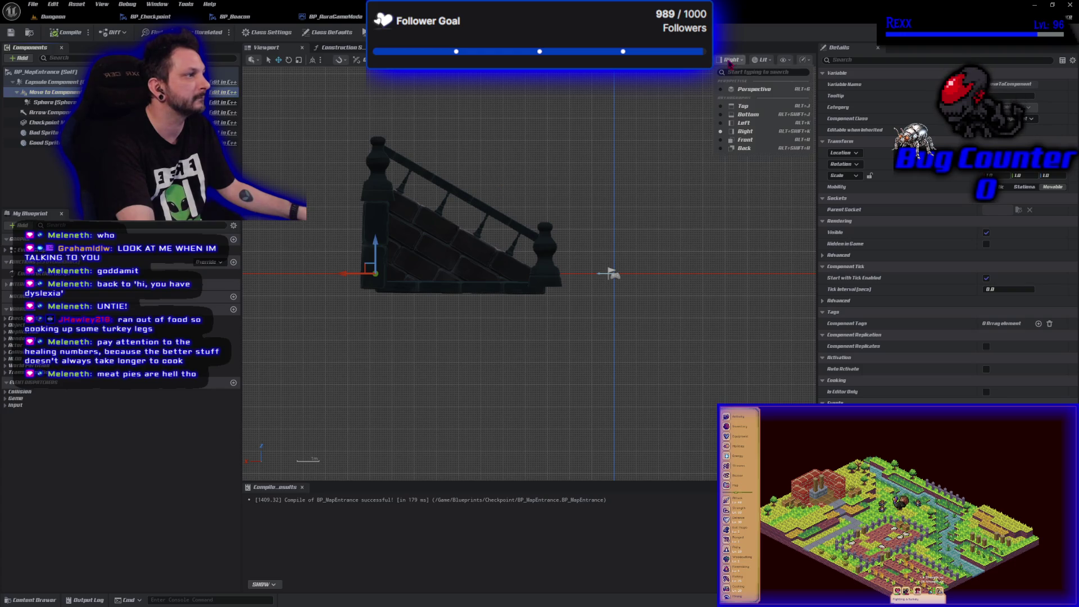
left_click(744, 149)
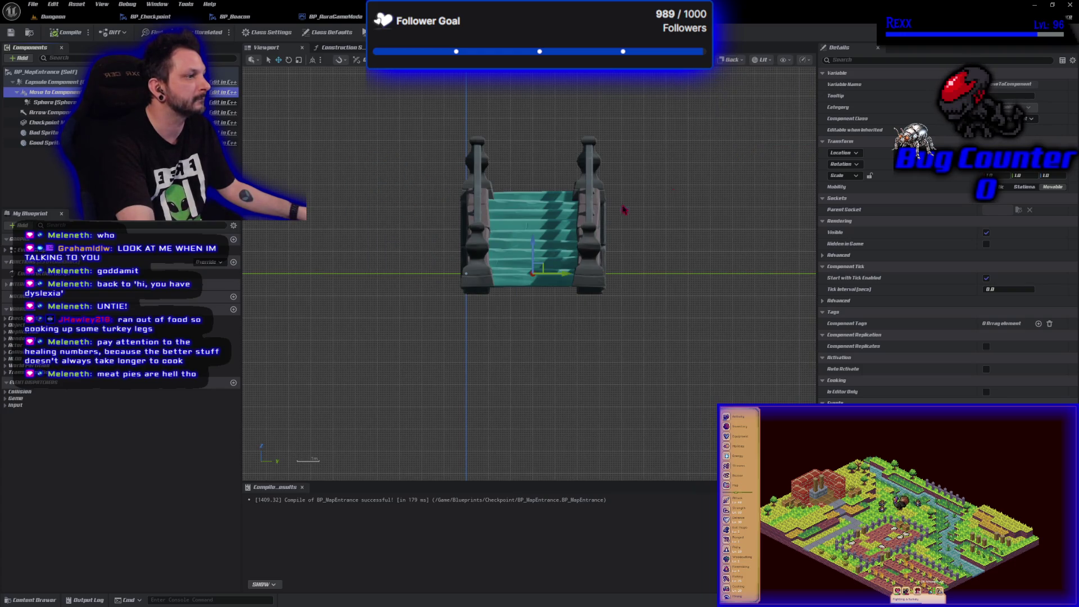
left_click_drag(532, 184, 528, 155)
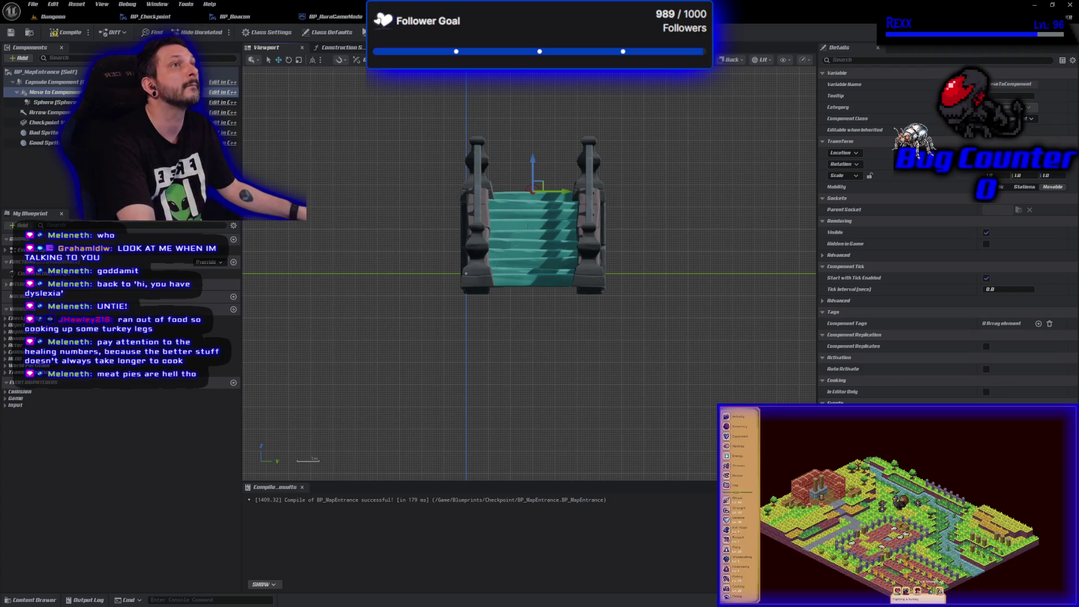
- Return to Perspective, orbit in on the top landing, and select the Sphere component
left_click(732, 59)
left_click(739, 95)
scroll(517, 313, "up", 6)
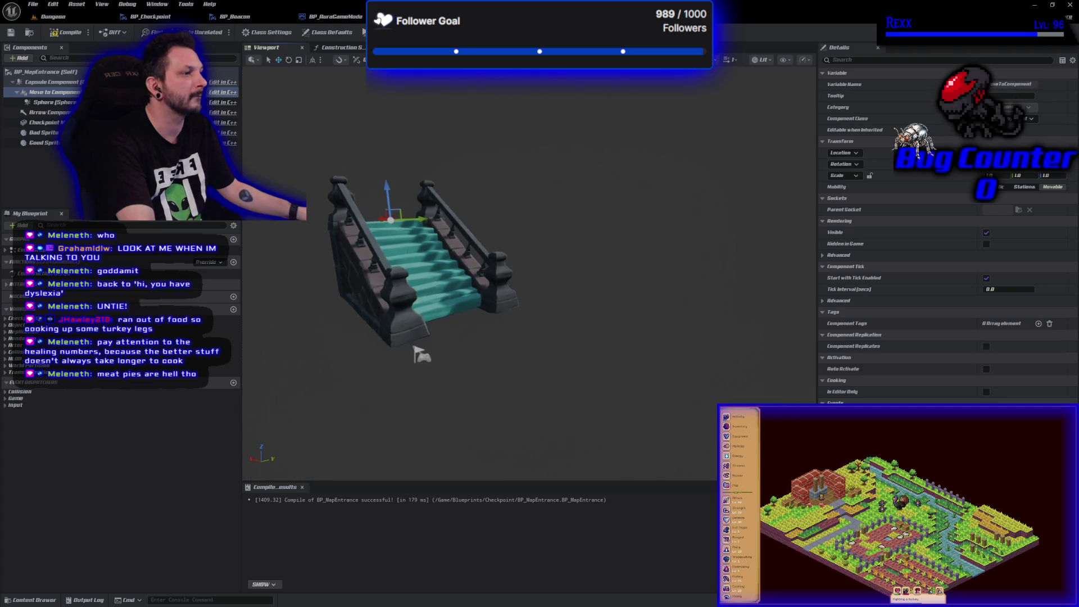
left_click_drag(517, 314, 624, 316)
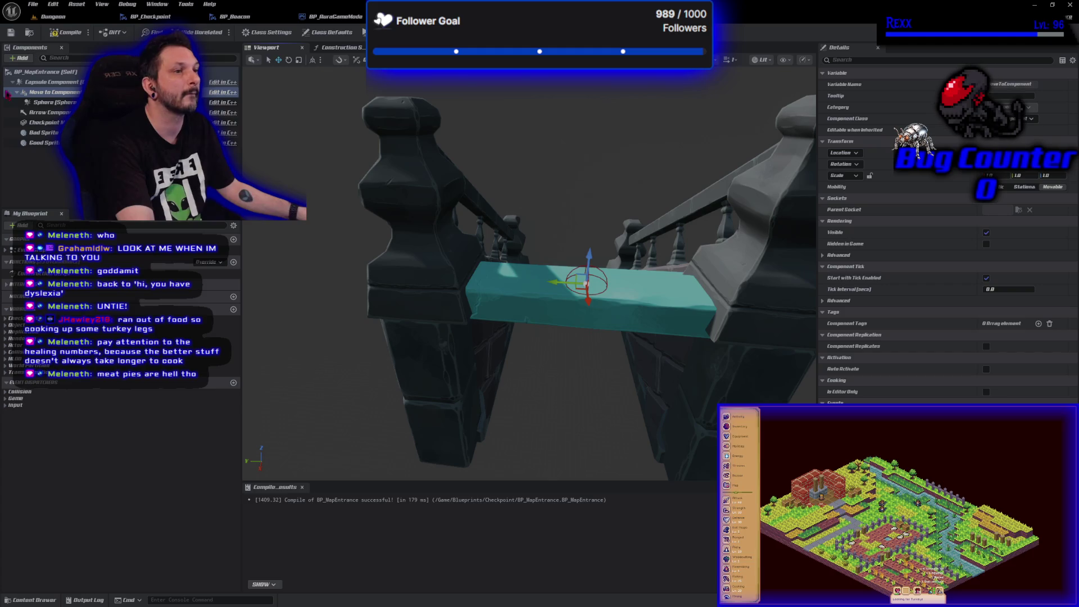
left_click(35, 102)
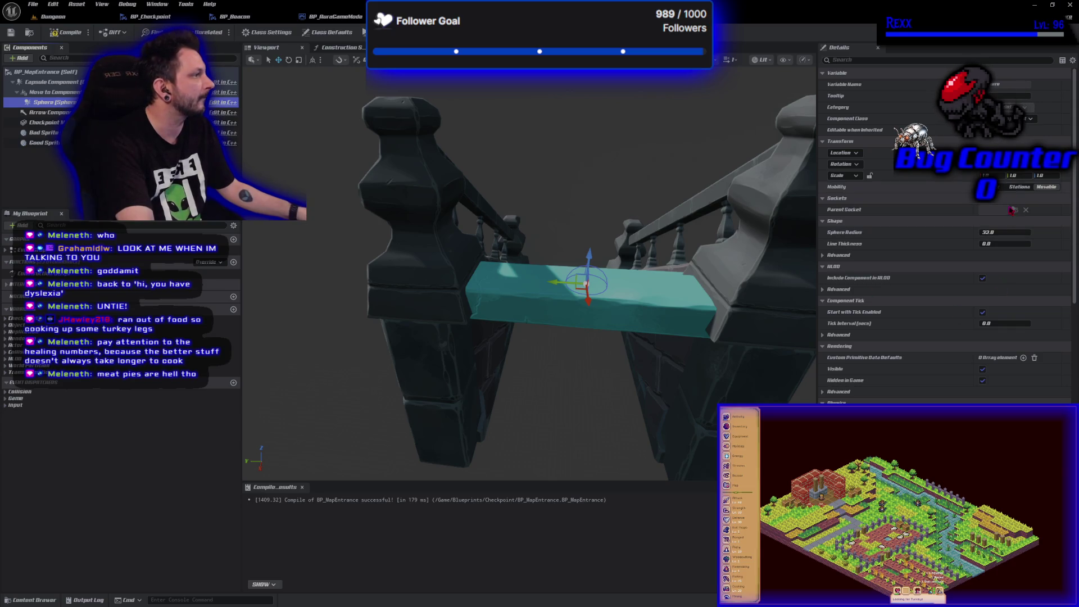
- Set the trigger Sphere Radius to 300 and compile
left_click(1006, 235)
type("300")
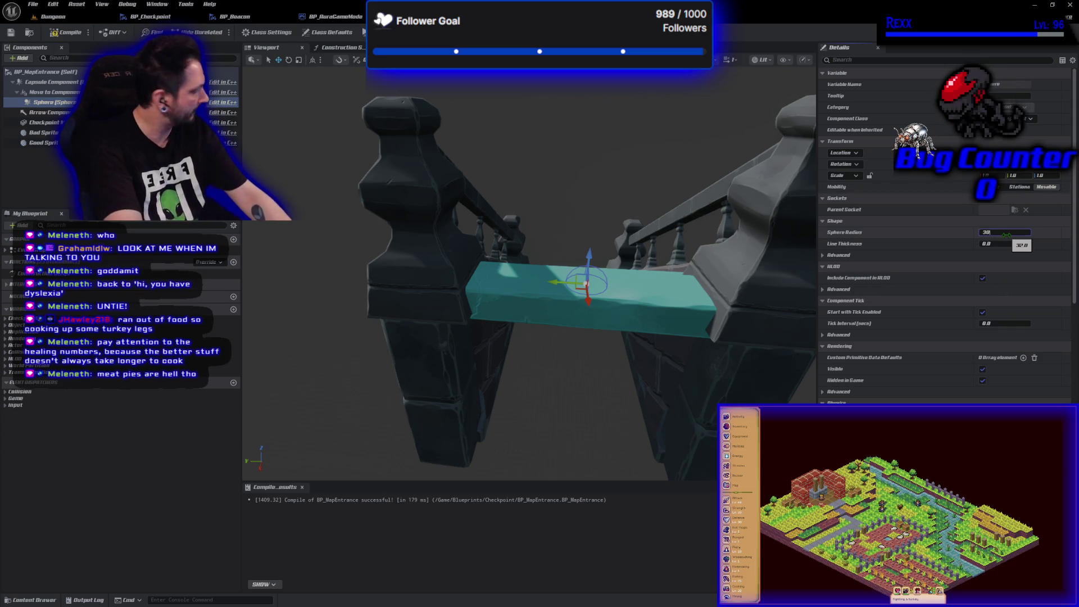
key("Return")
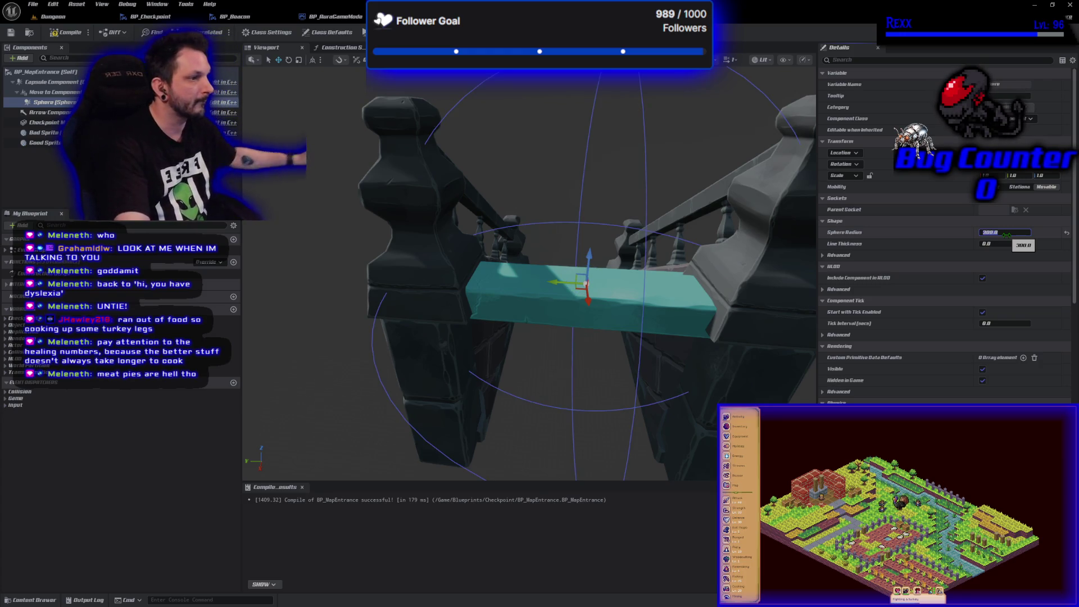
left_click(57, 35)
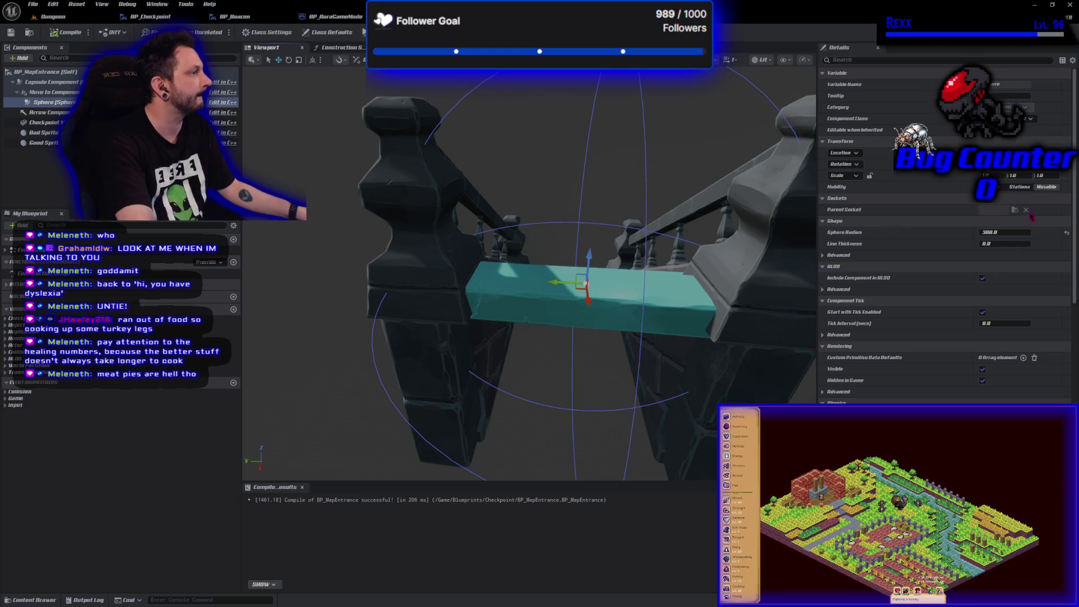
- Reduce the Sphere Radius to 200 and recompile BP_MapEntrance
left_click(995, 230)
type("2")
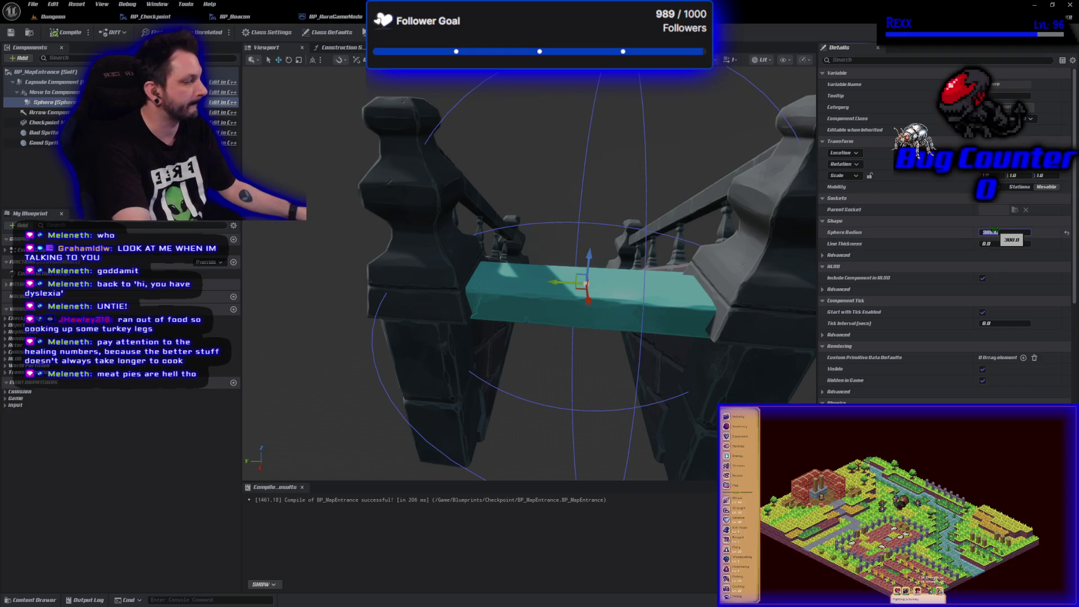
type("00")
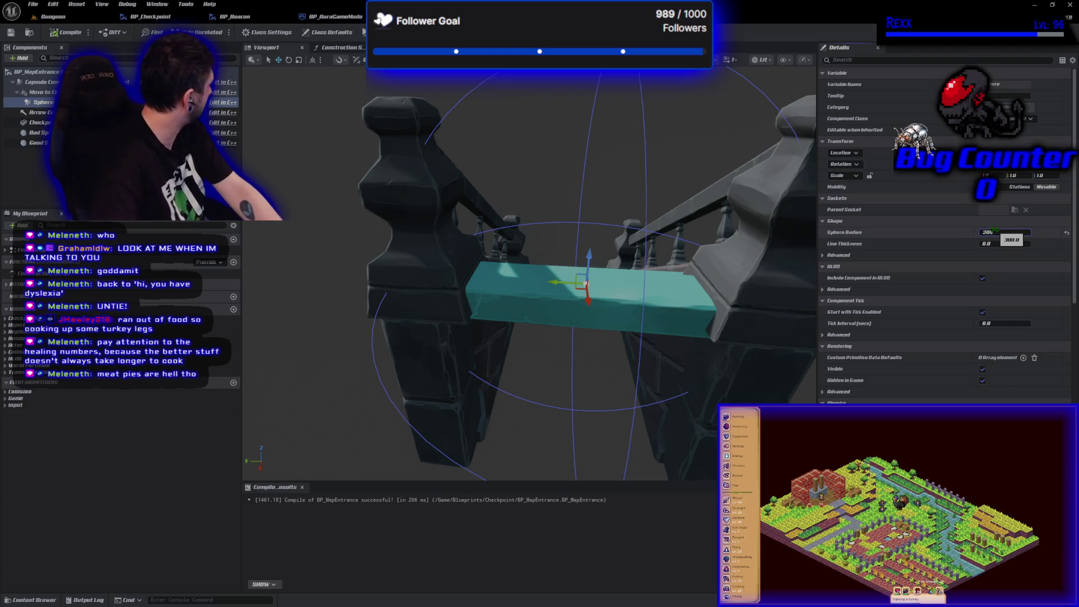
key("Return")
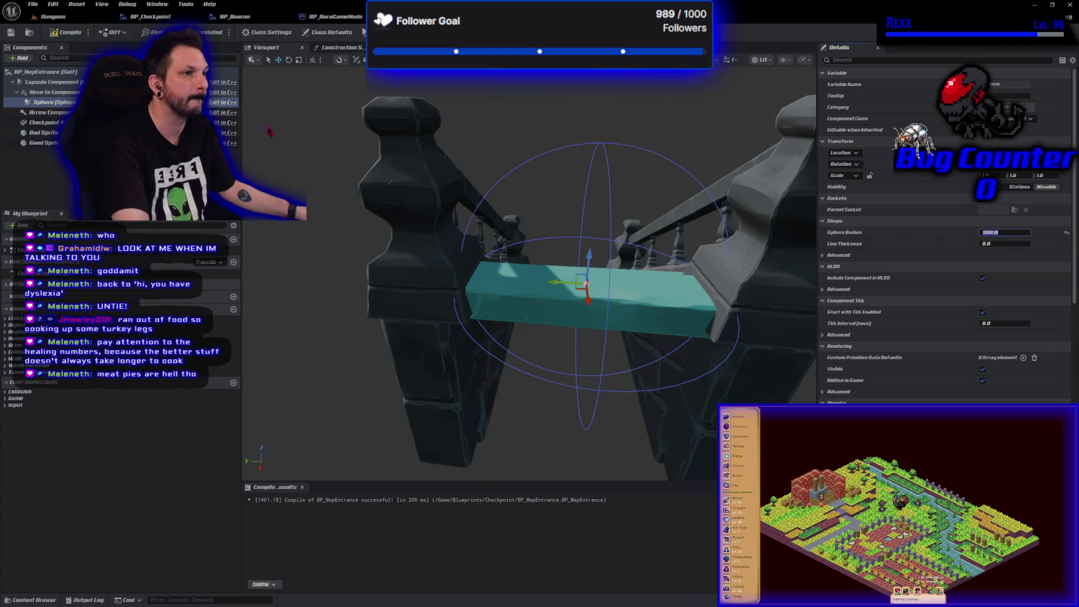
left_click(63, 32)
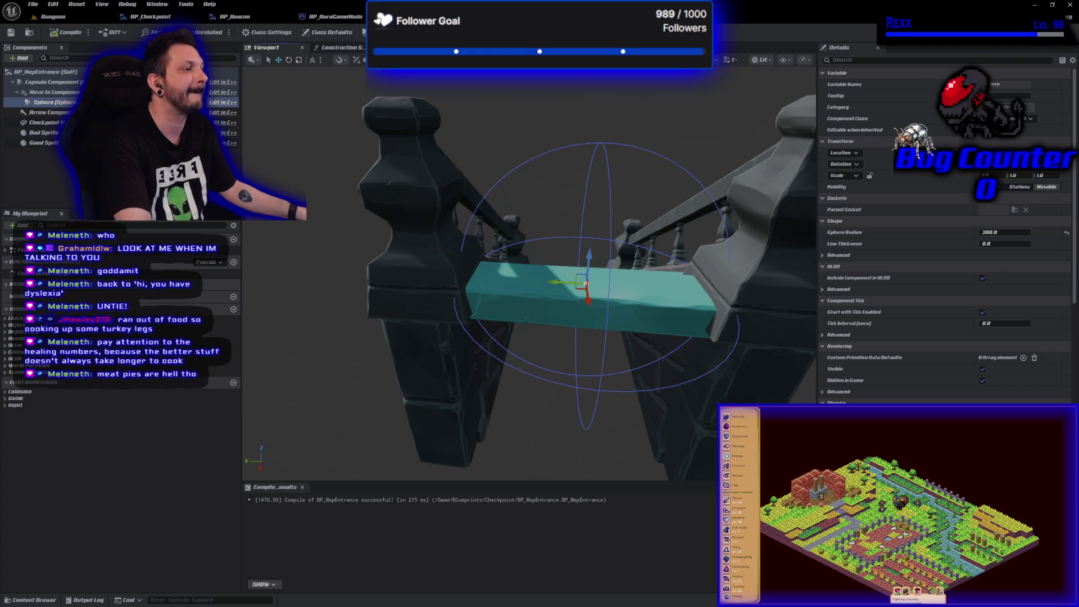
- Frame the staircase from above and check the root and Good Sprite components
left_click_drag(342, 322, 298, 264)
left_click(61, 71)
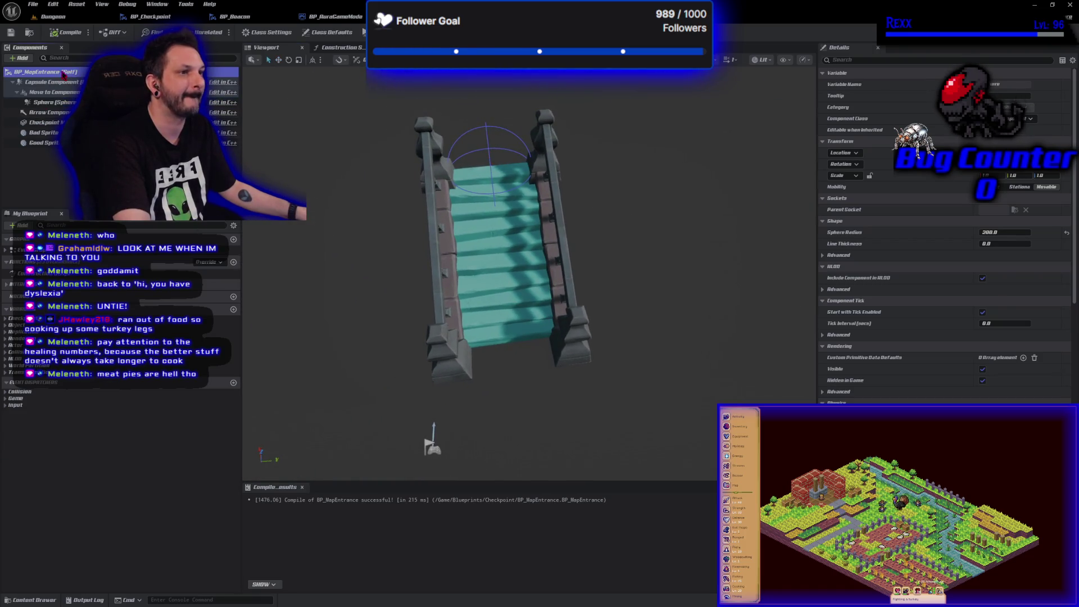
left_click_drag(543, 341, 535, 287)
left_click(409, 357)
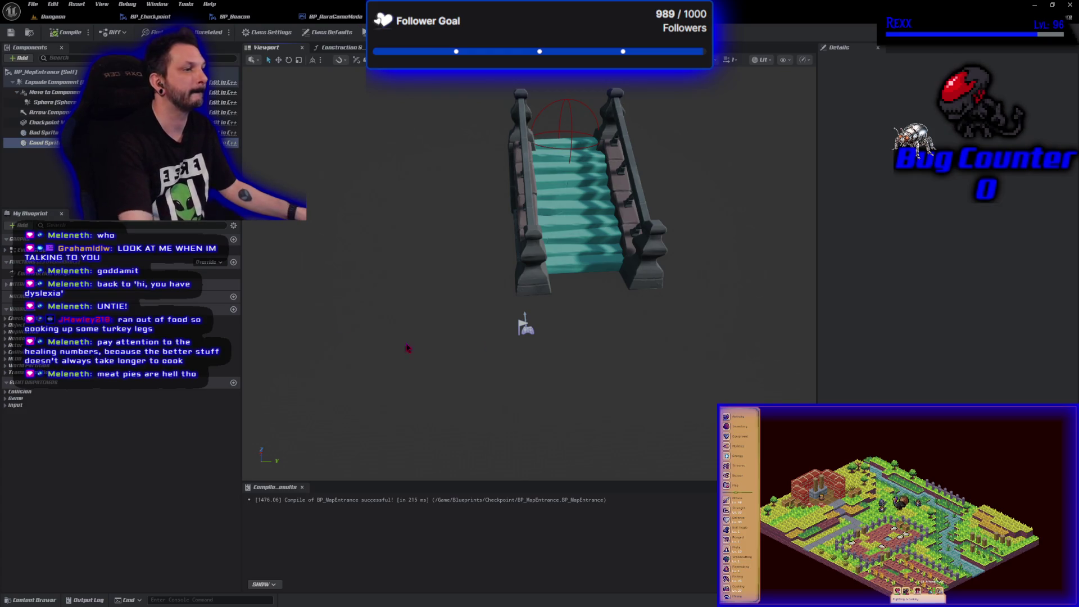
- Slide the Checkpoint stairs and MoveTo point together along X, then recompile
left_click(45, 122)
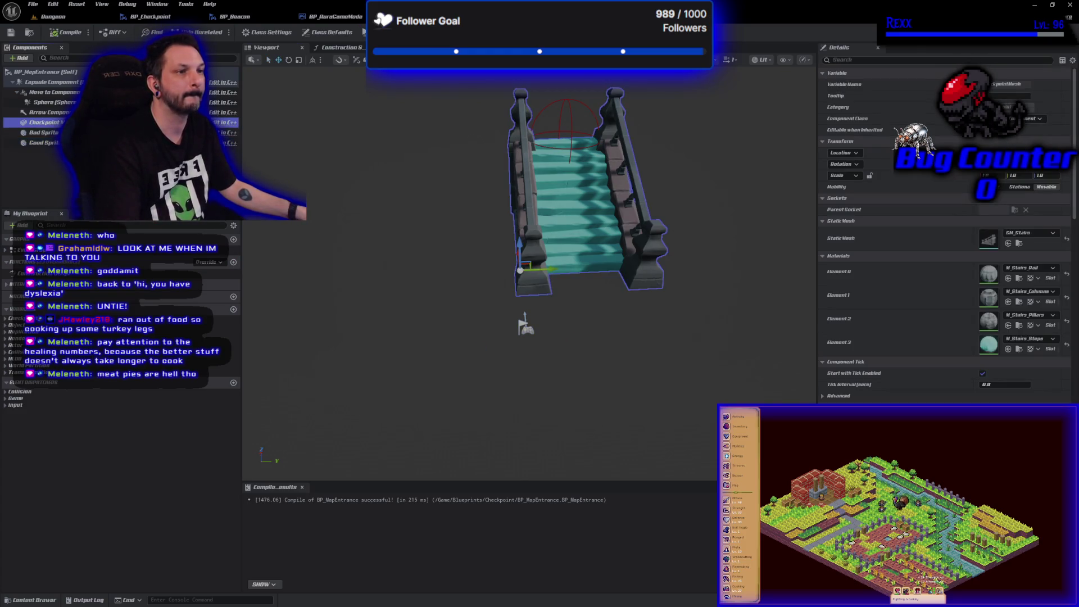
left_click(53, 91, "ctrl")
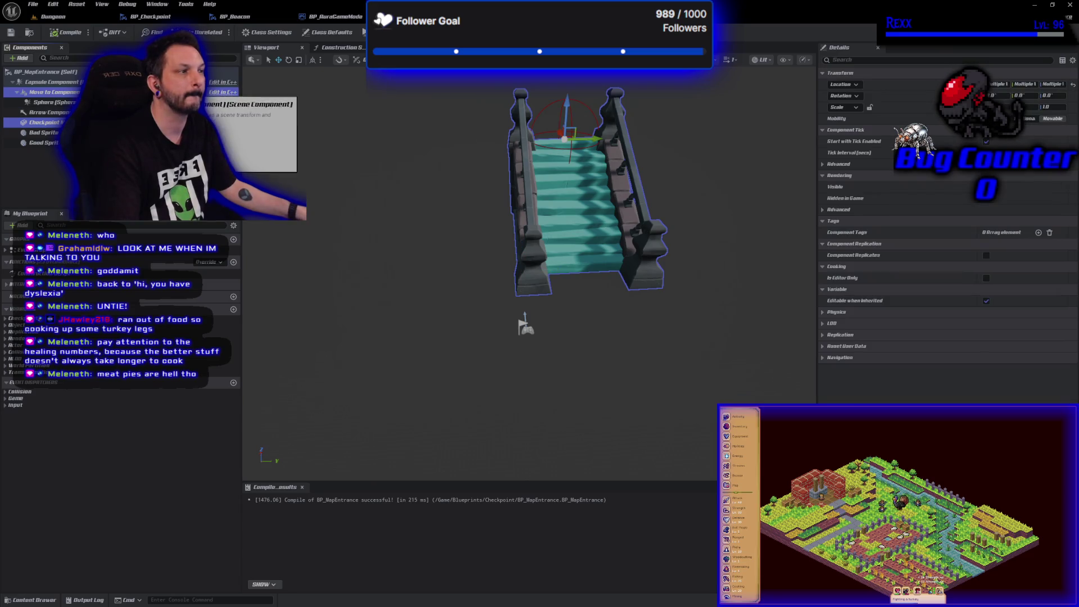
left_click_drag(586, 135, 537, 143)
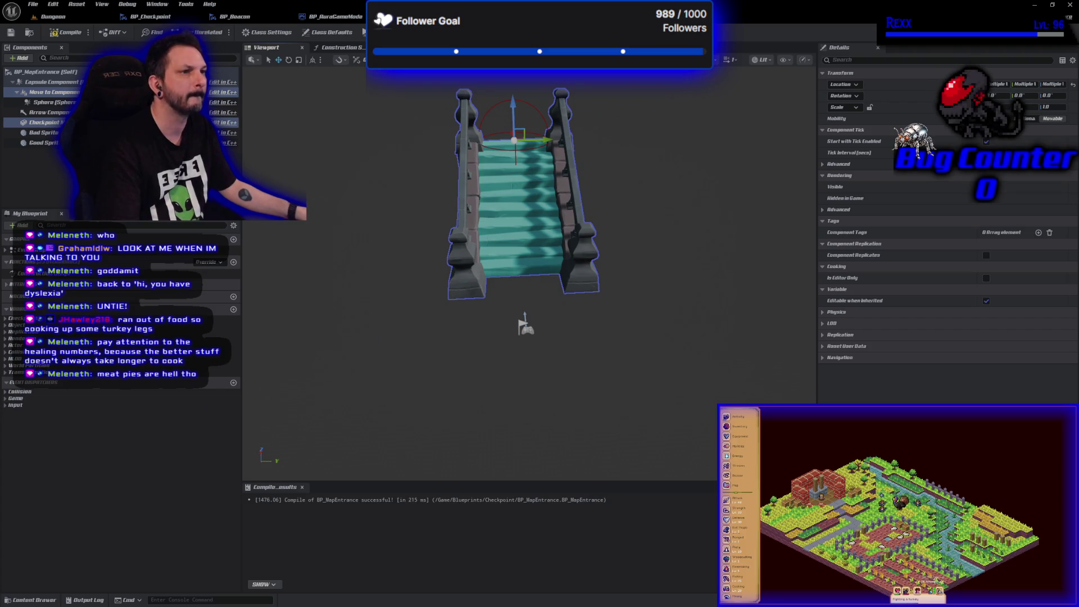
left_click(66, 34)
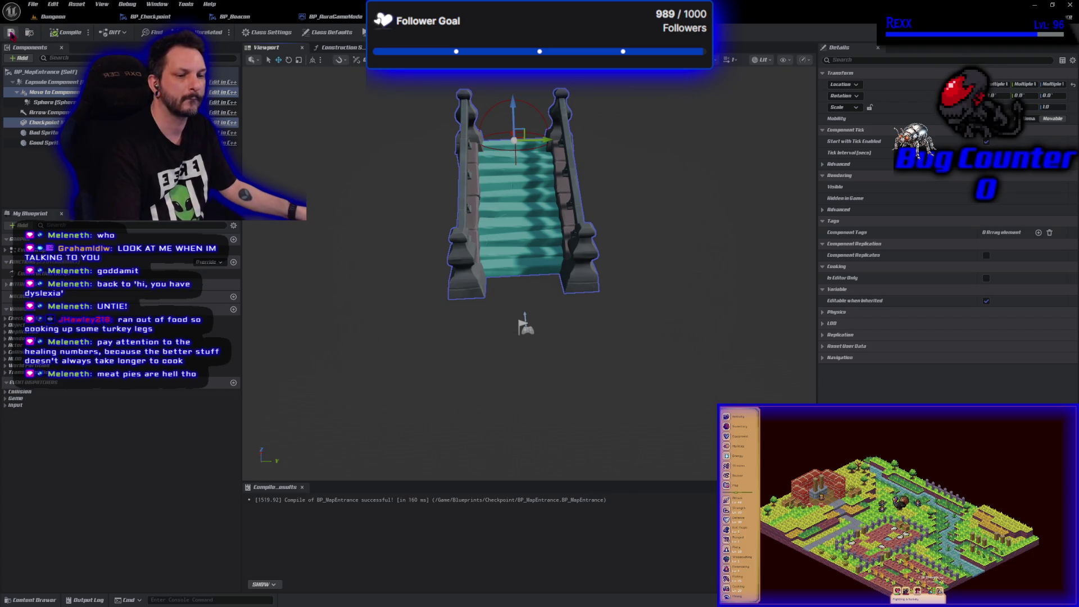
- Save the BP_MapEntrance Blueprint
left_click(11, 34)
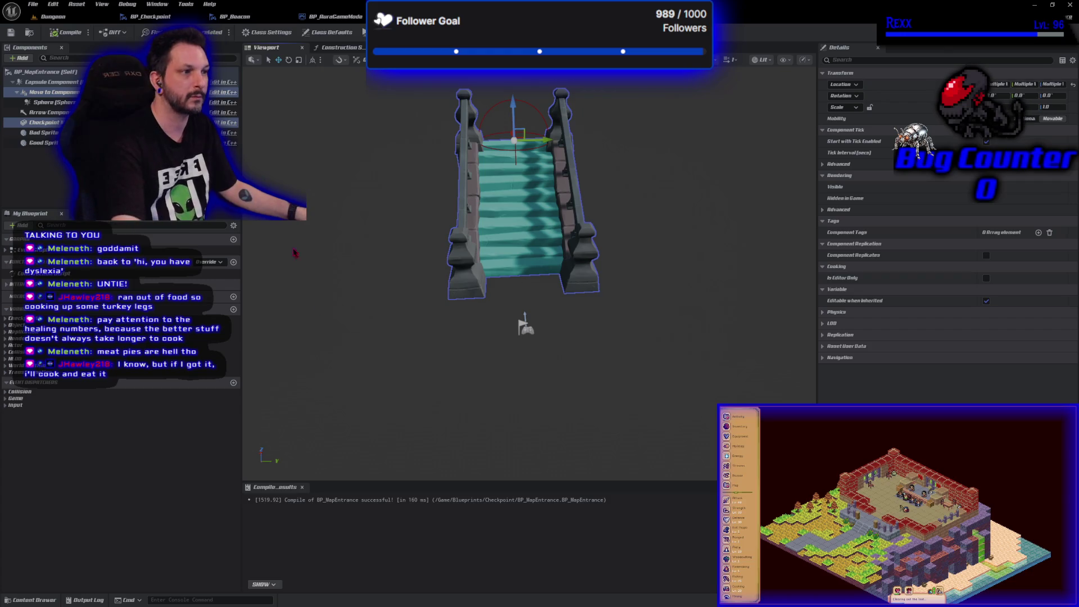
- Return to the Dungeon level and fly the view over the arena room
left_click(53, 16)
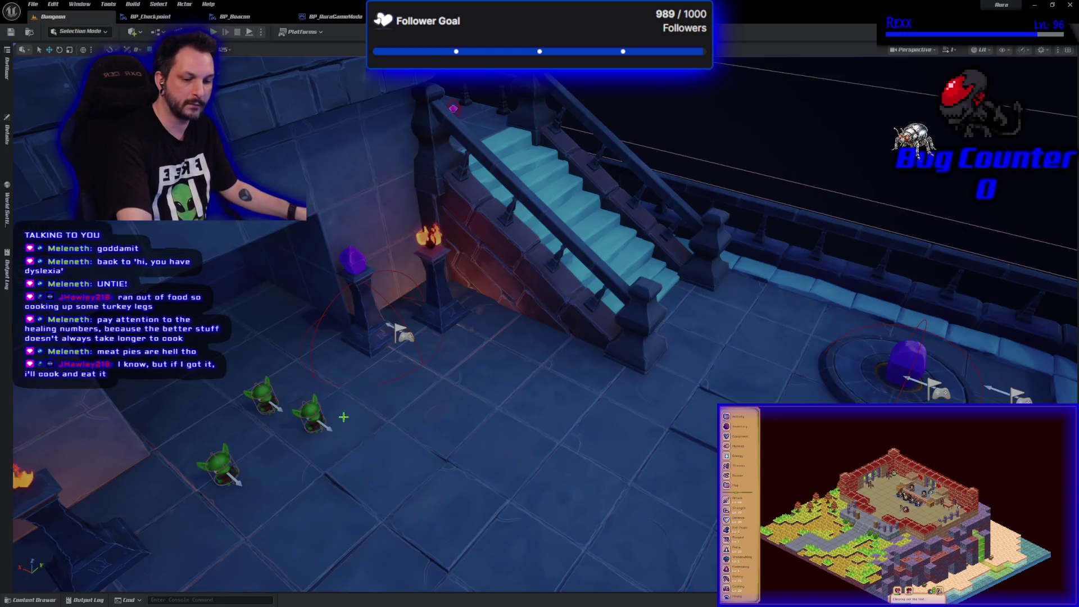
key("w")
key("w")
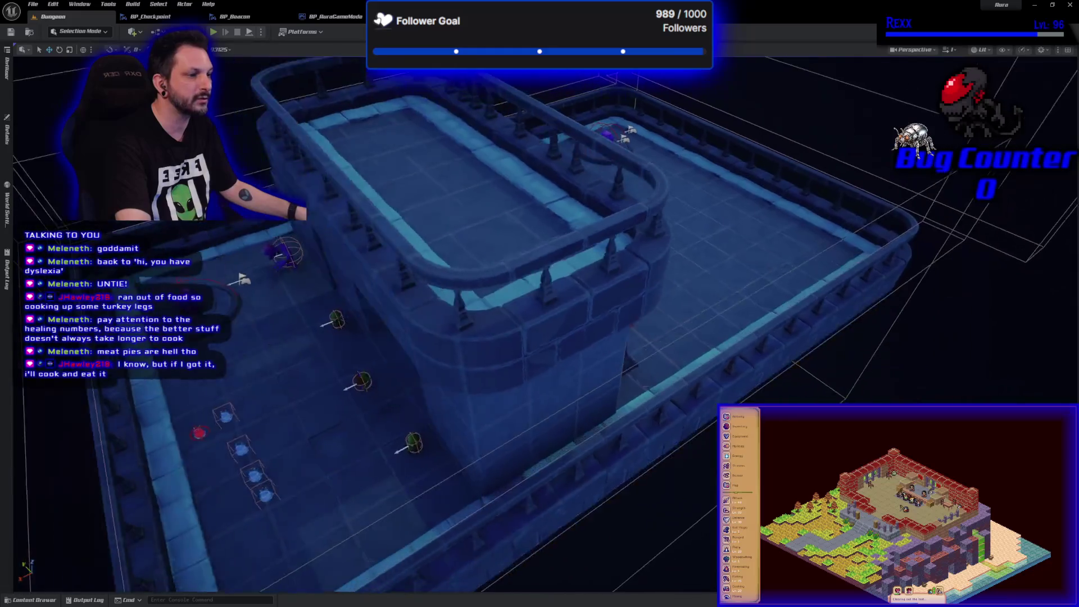
key("s")
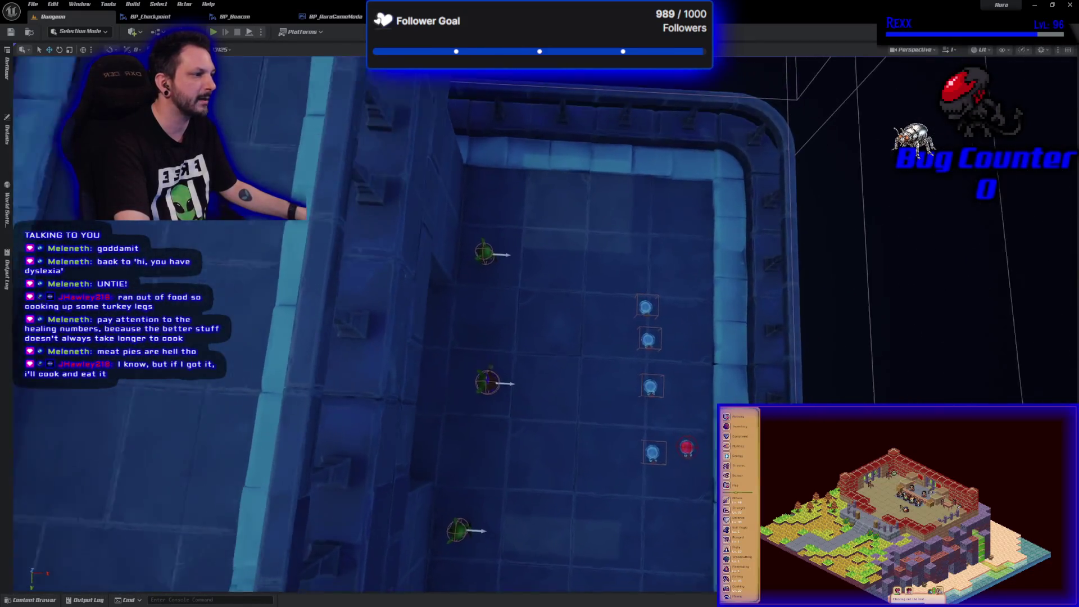
key("d")
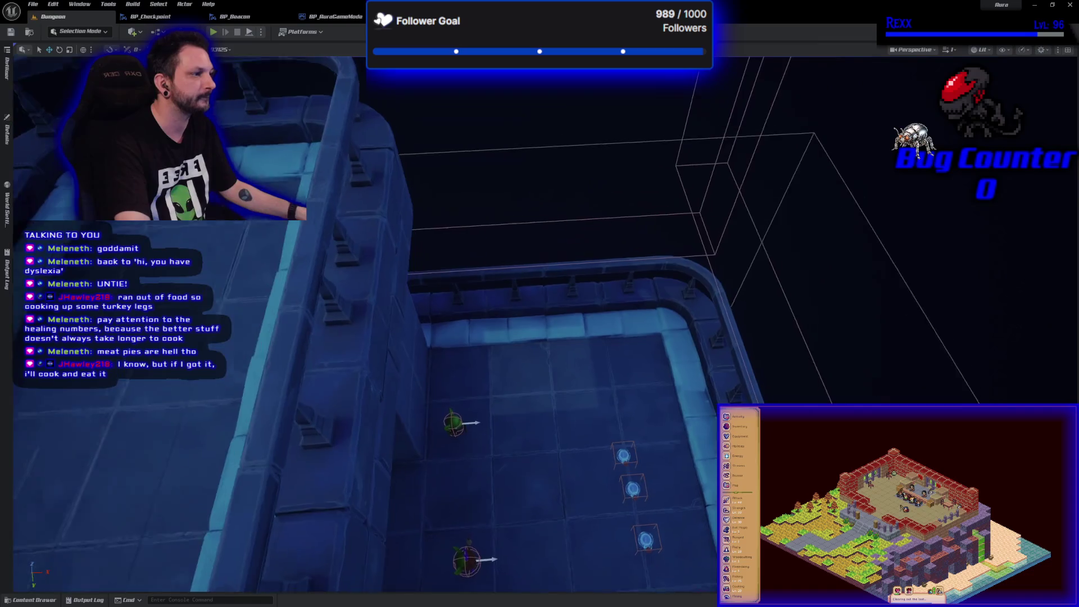
key("a")
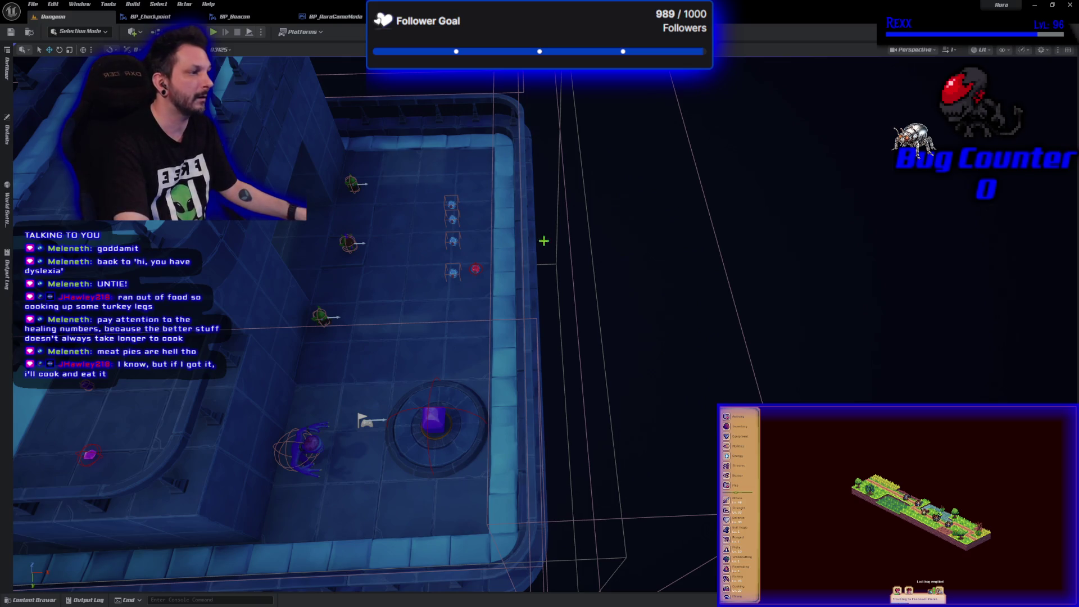
- Drag the BP_MapEntrance staircase from the assets onto the floor beside the arena
left_click(526, 245)
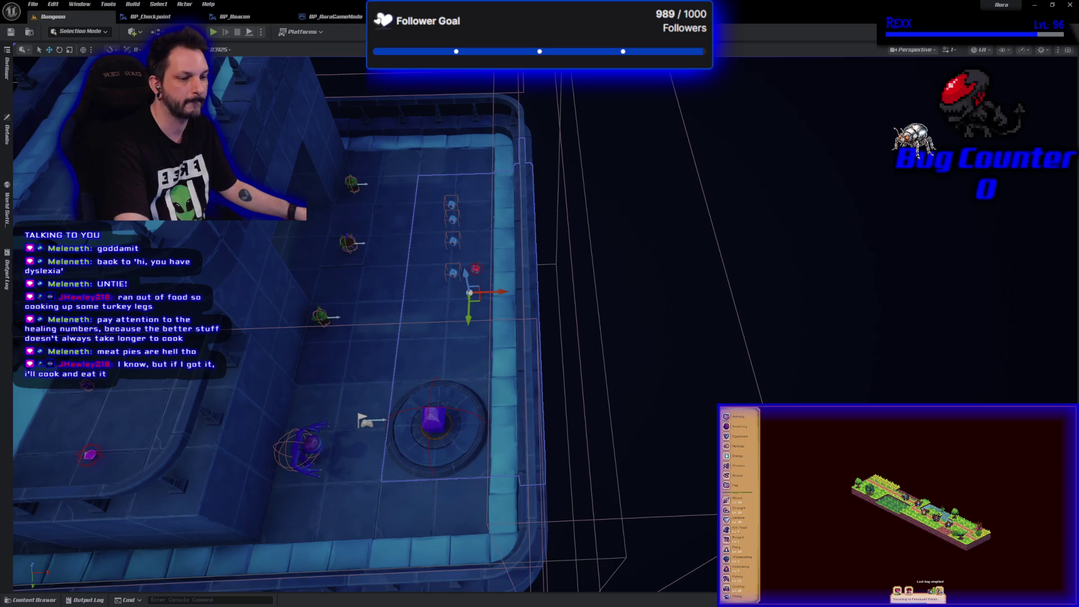
left_click(31, 600)
mouse_move(215, 428)
left_mouse_down()
mouse_move(407, 321)
mouse_move(411, 268)
left_mouse_up()
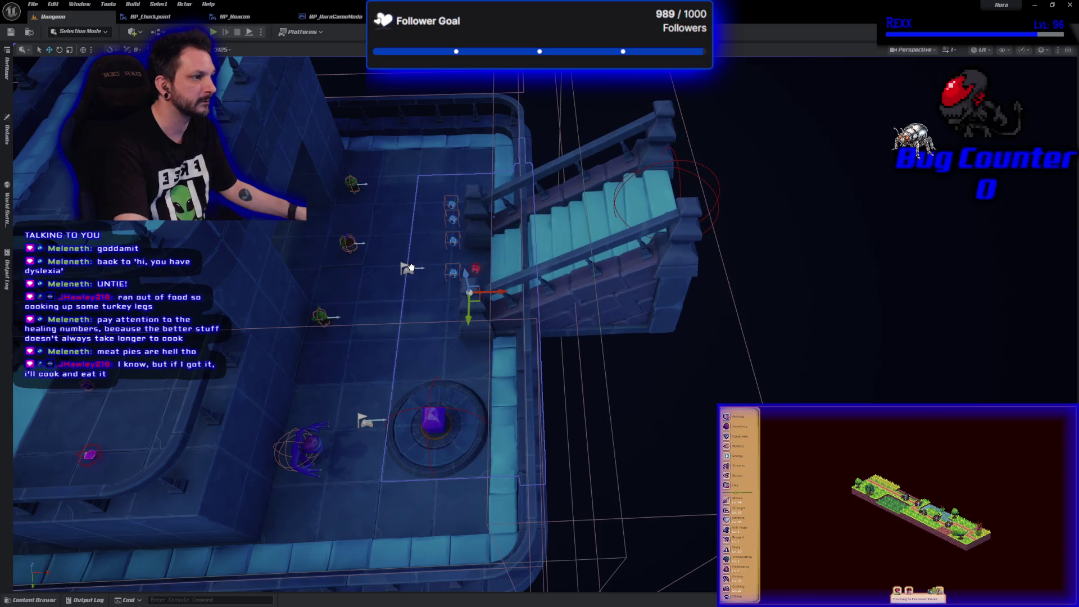
- Focus on the player start, nudge the placed staircase right, and fly close to it
left_click(411, 268)
key("f")
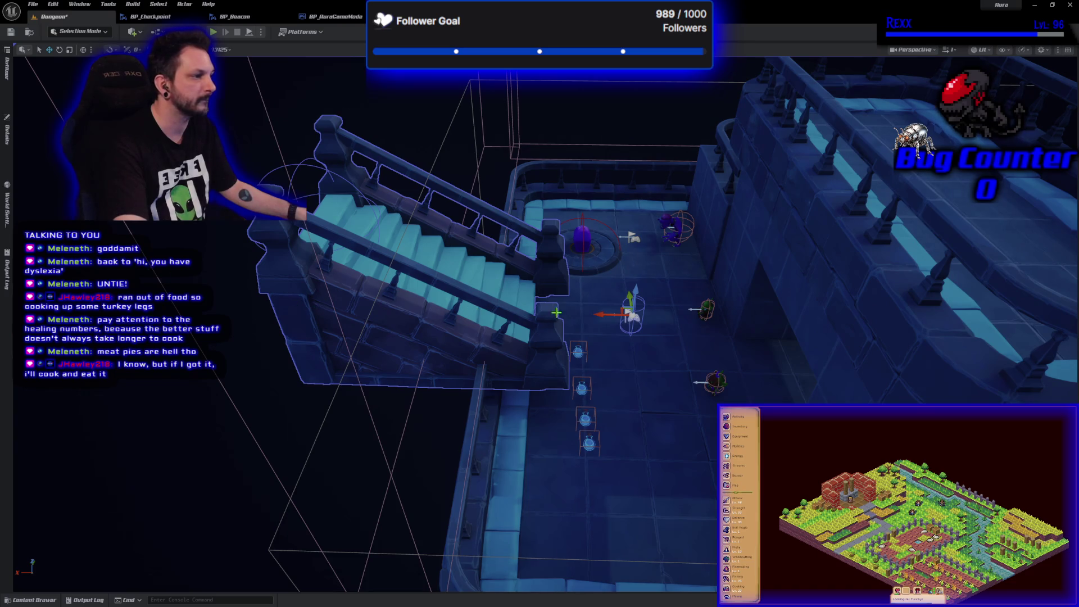
left_click_drag(610, 314, 677, 314)
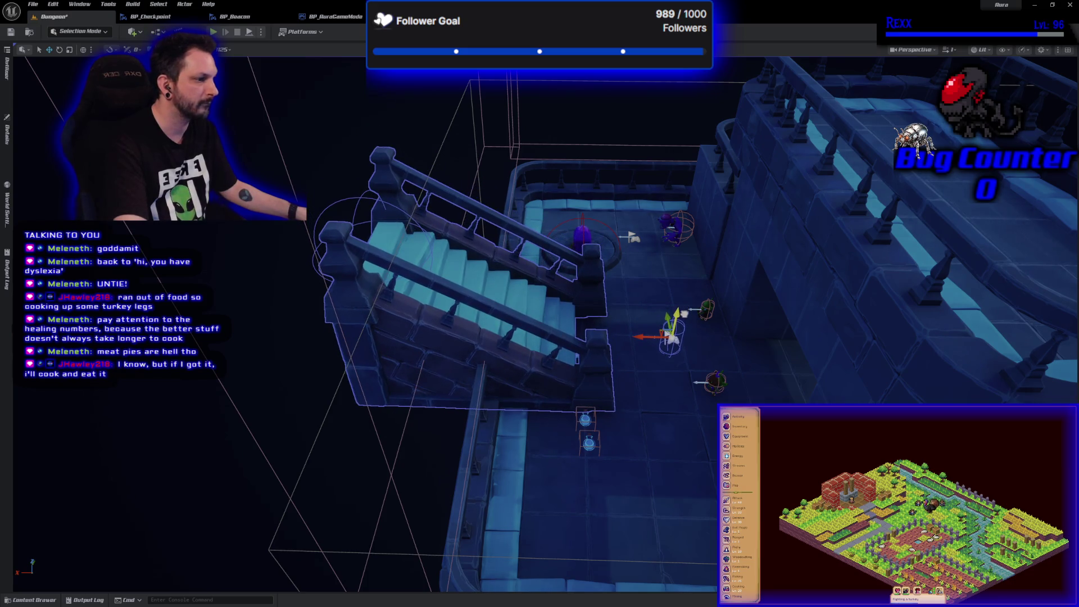
key("a")
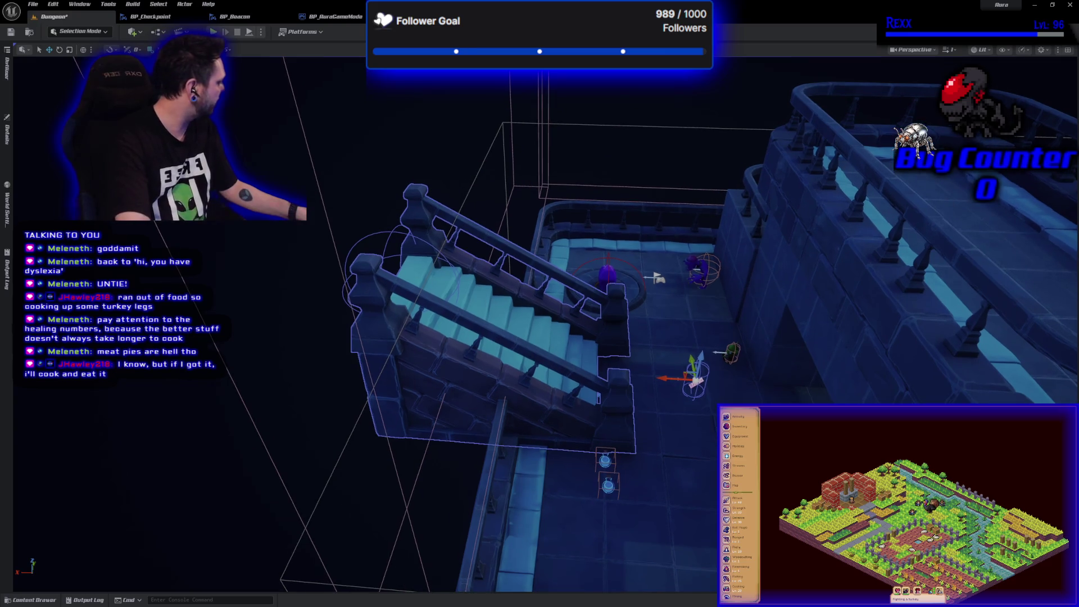
key("w")
key("w")
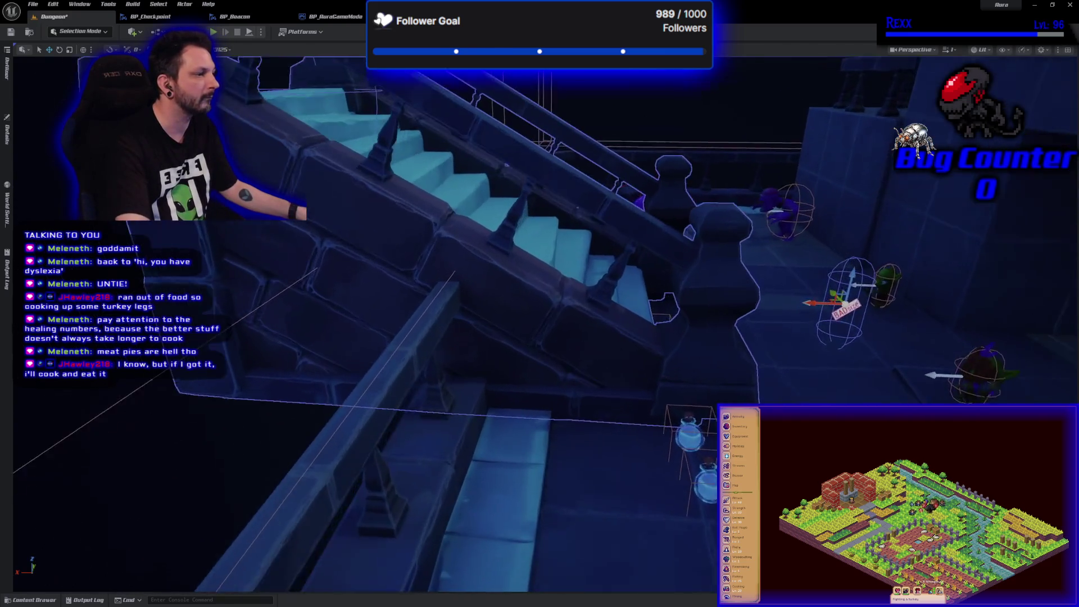
key("w")
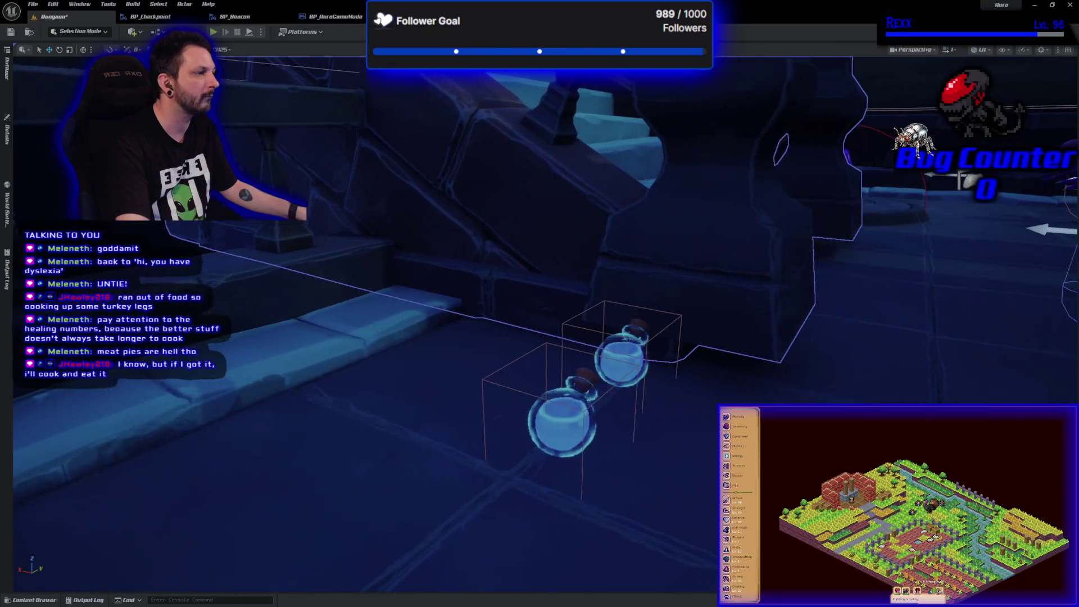
key("e")
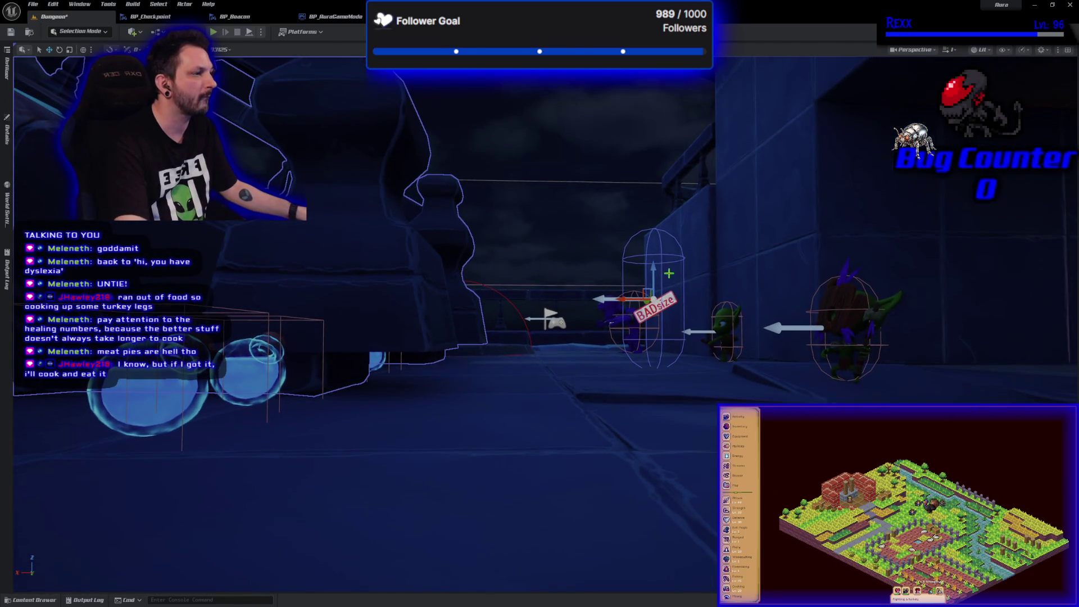
key("q")
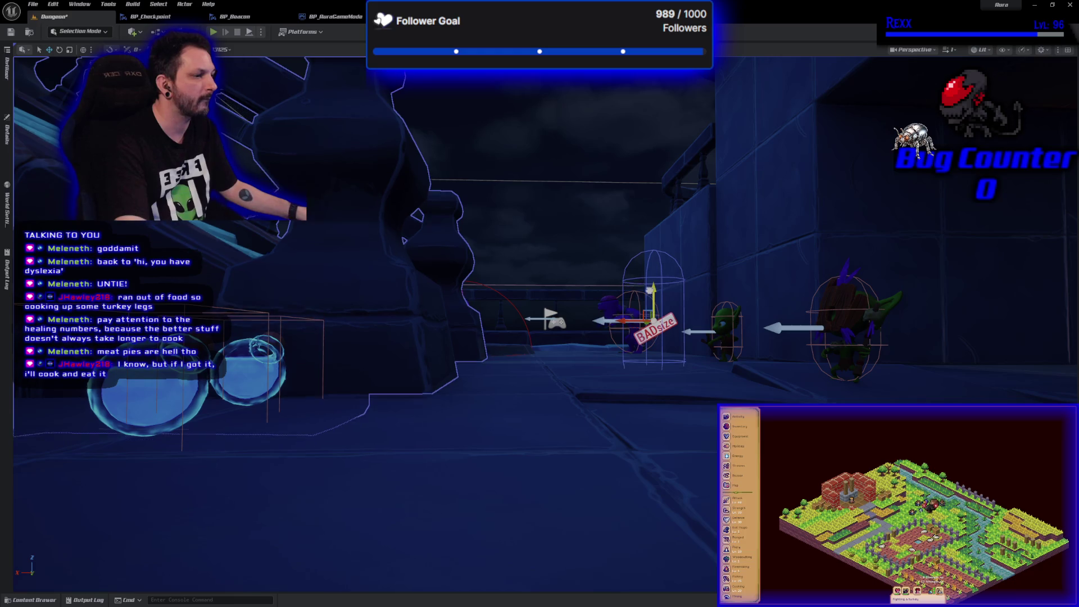
key("q")
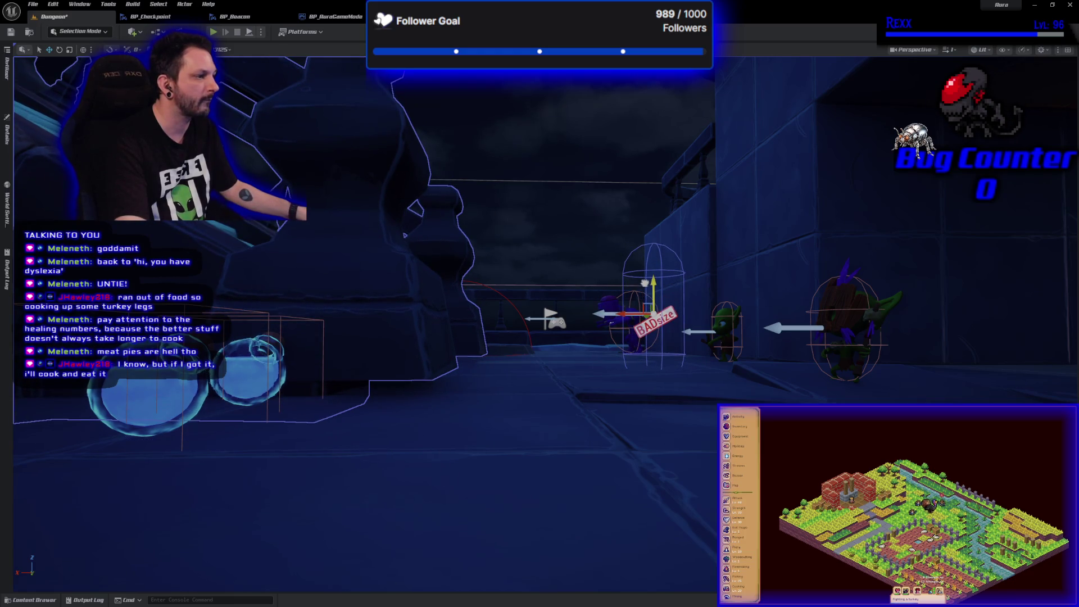
- Undo the player start capsule's upward nudge, then reopen BP_MapEntrance with Ctrl+E
left_click_drag(640, 267, 641, 263)
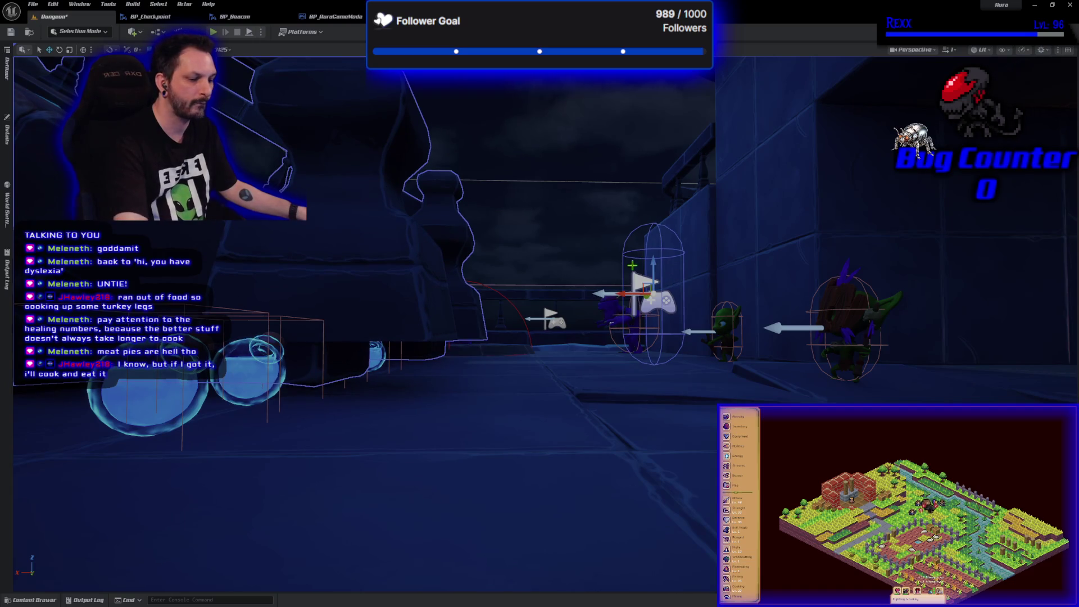
key("ctrl+z")
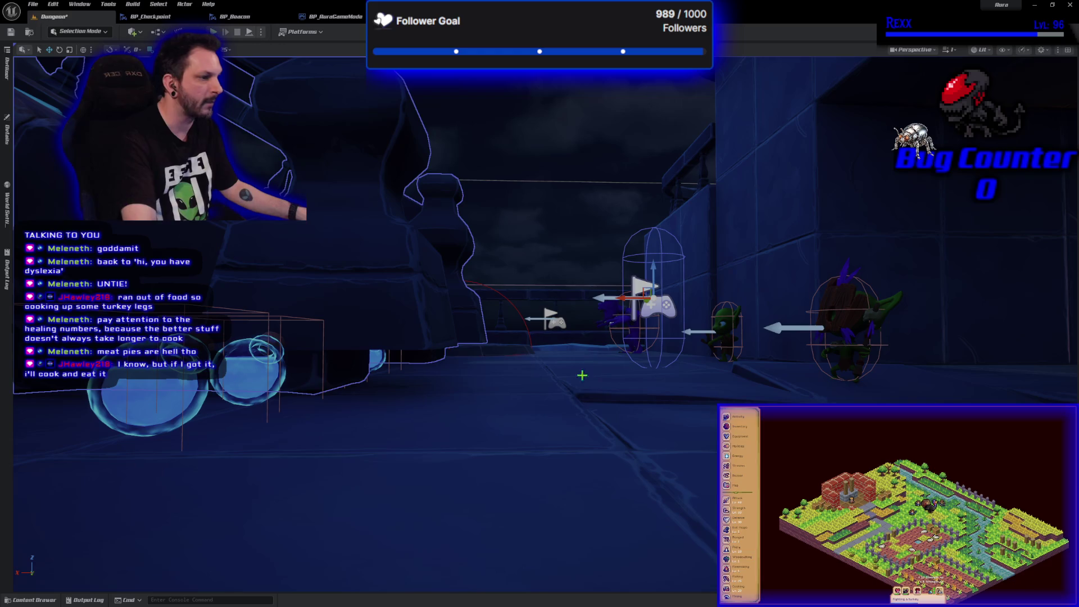
key("e")
left_click_drag(540, 303, 472, 304)
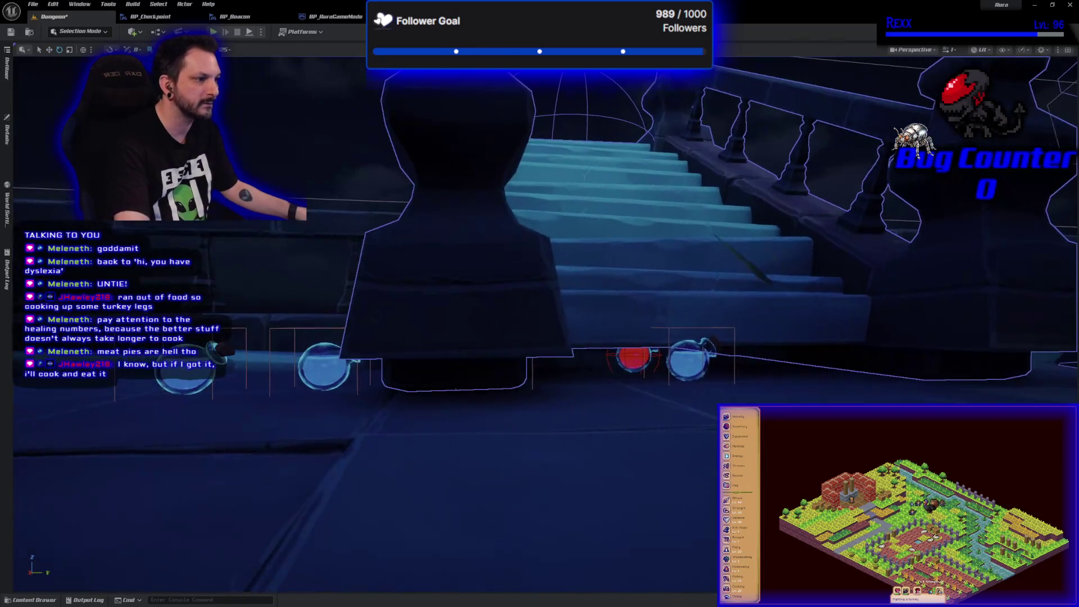
left_click_drag(540, 303, 533, 274)
key("ctrl+e")
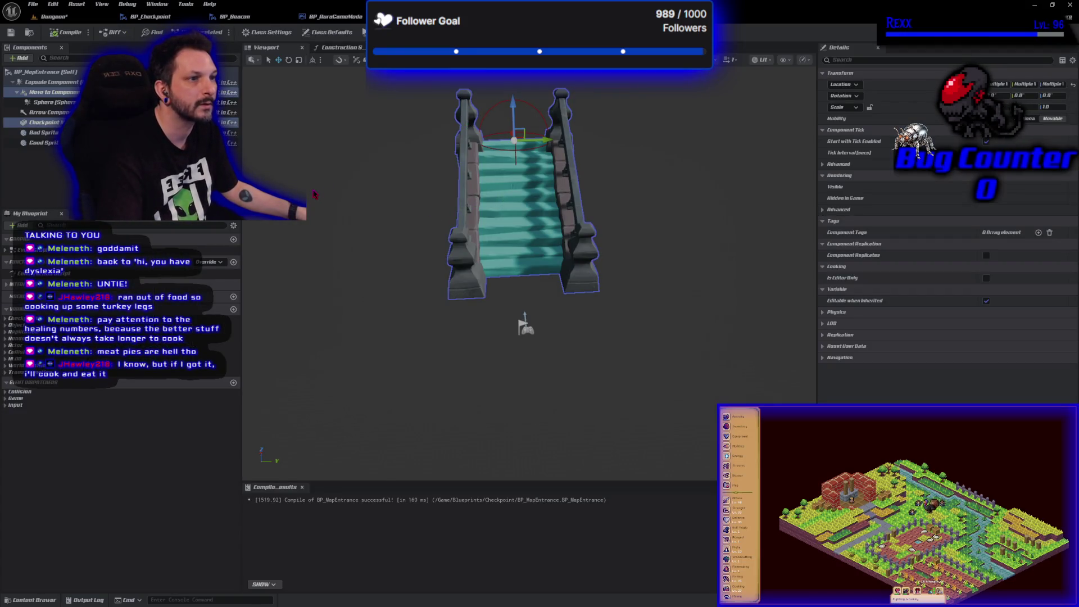
- In the Dungeon level, lower then raise the stairs actor along Z to fix its height
left_click_drag(514, 103, 513, 108)
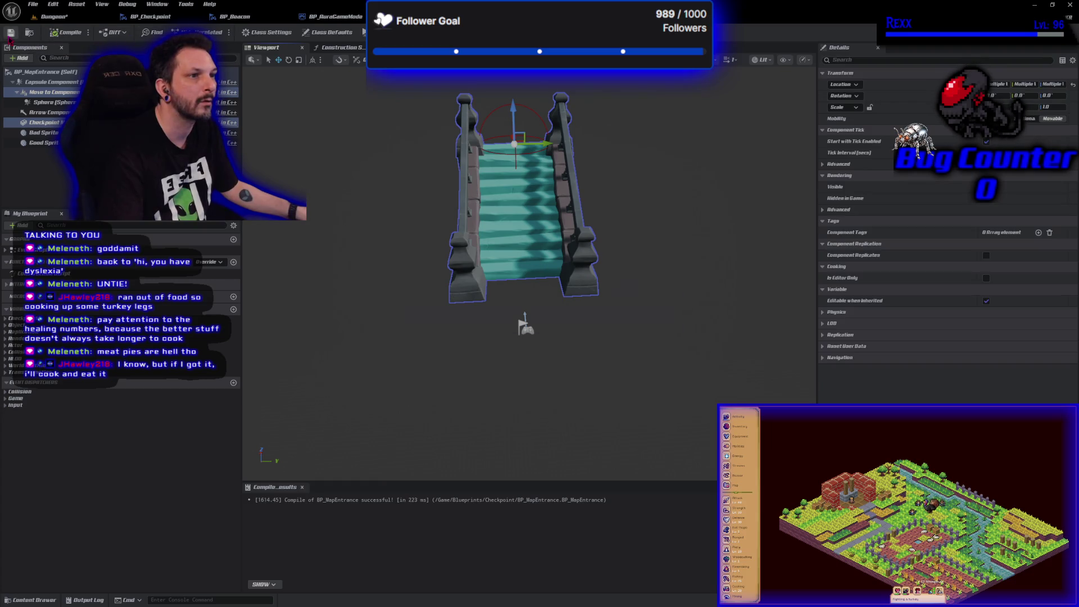
left_click(51, 18)
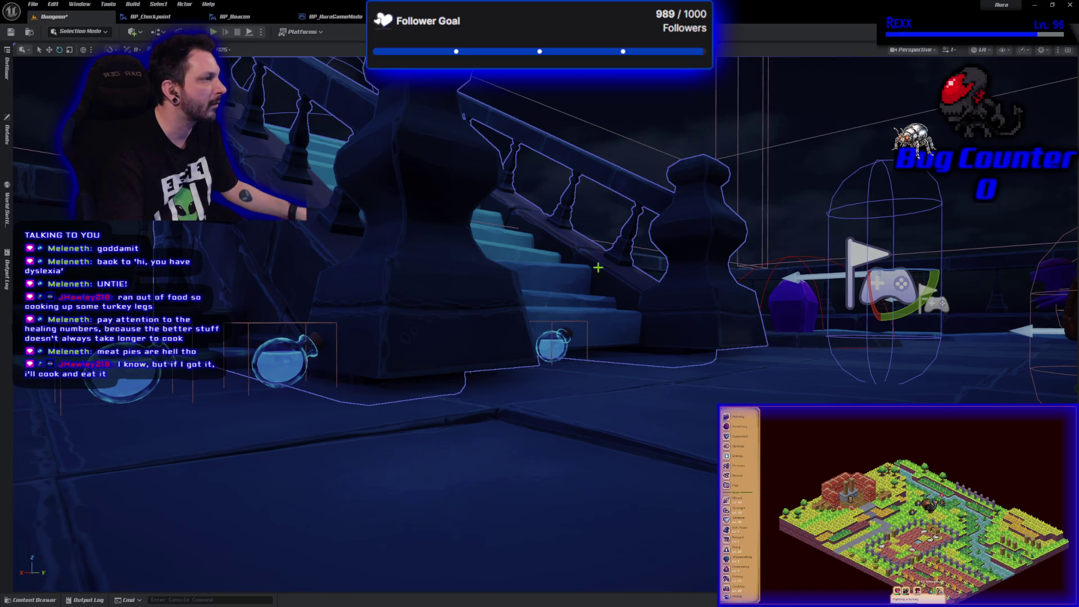
left_click_drag(734, 345, 735, 346)
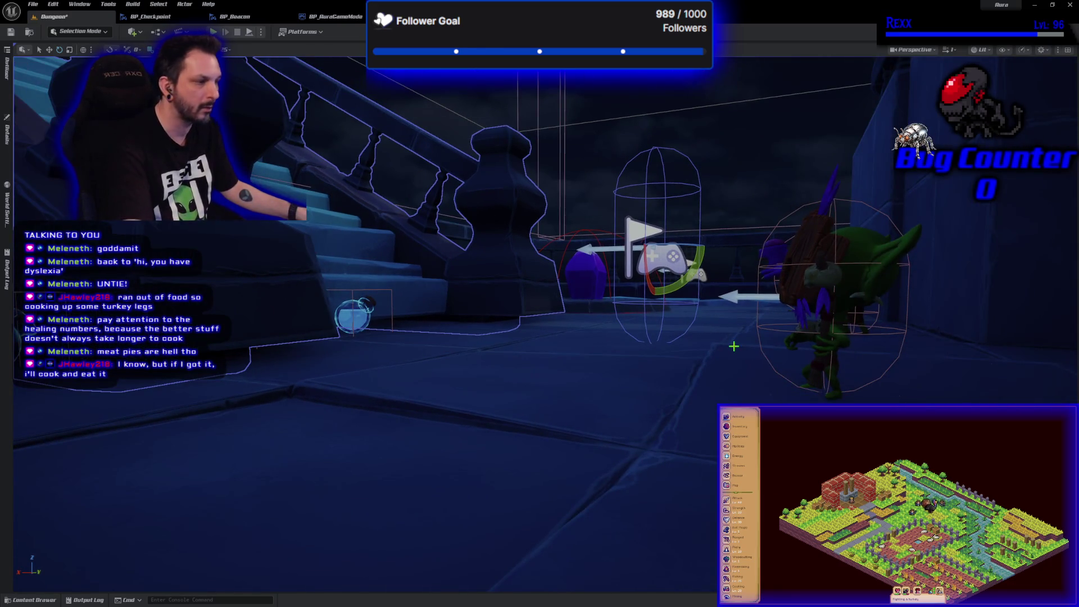
key("w")
mouse_move(653, 214)
left_mouse_down()
mouse_move(650, 232)
mouse_move(646, 225)
left_mouse_up()
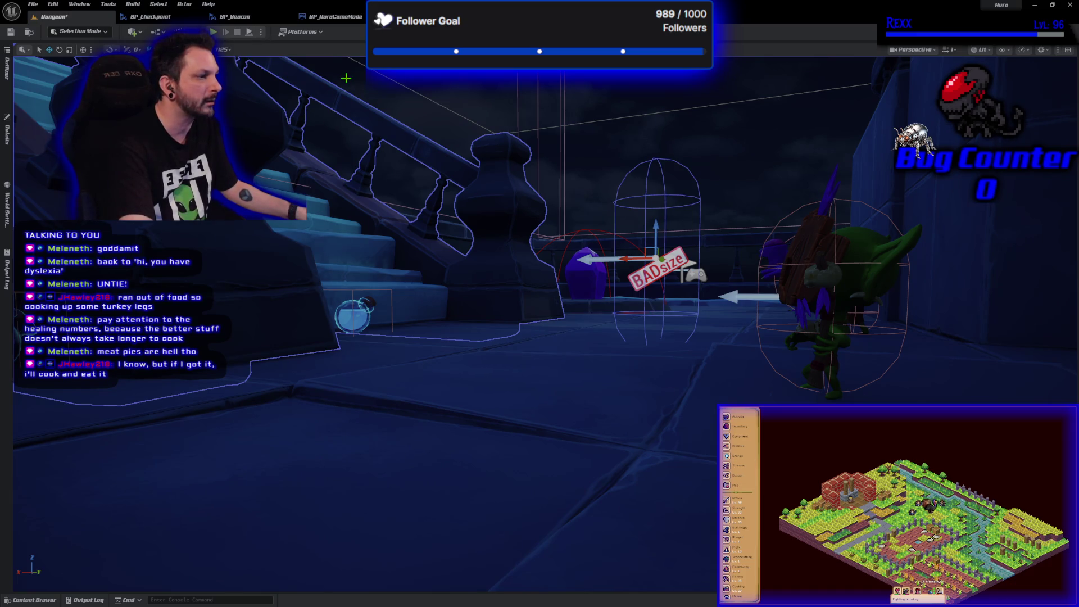
left_click_drag(656, 227, 658, 215)
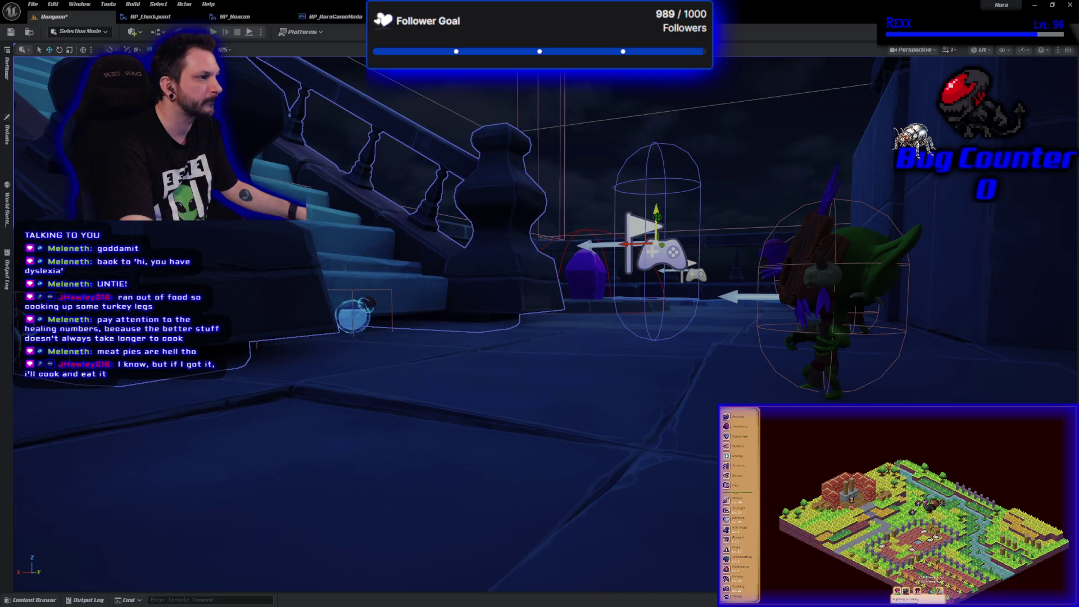
- Save the Dungeon level and go back to the BP_MapEntrance Blueprint viewport
left_click(11, 32)
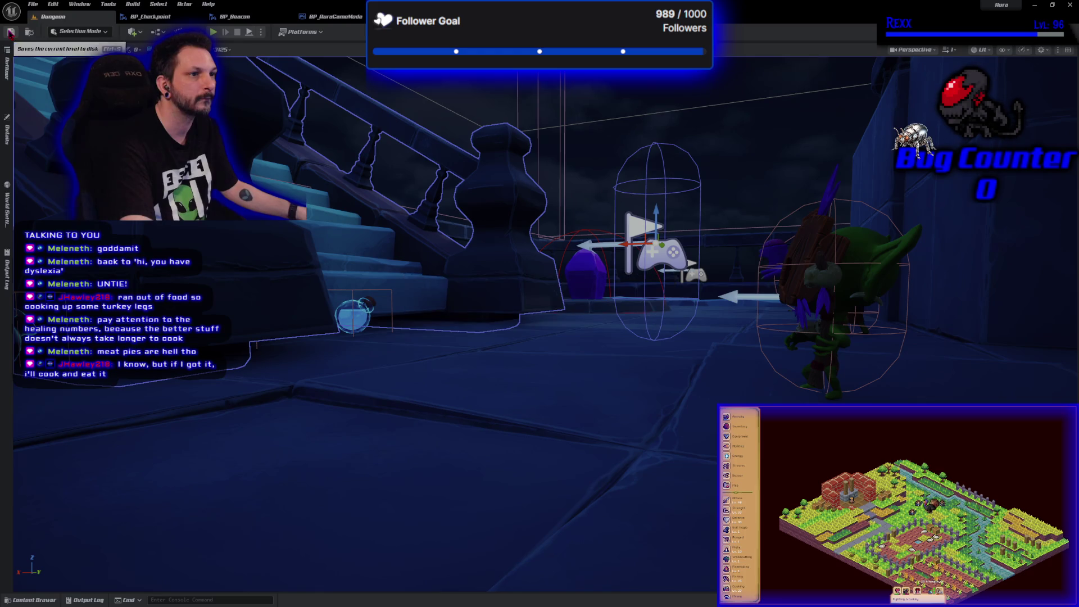
left_click(169, 16)
mouse_move(478, 253)
left_mouse_down()
mouse_move(455, 253)
mouse_move(433, 219)
left_mouse_up()
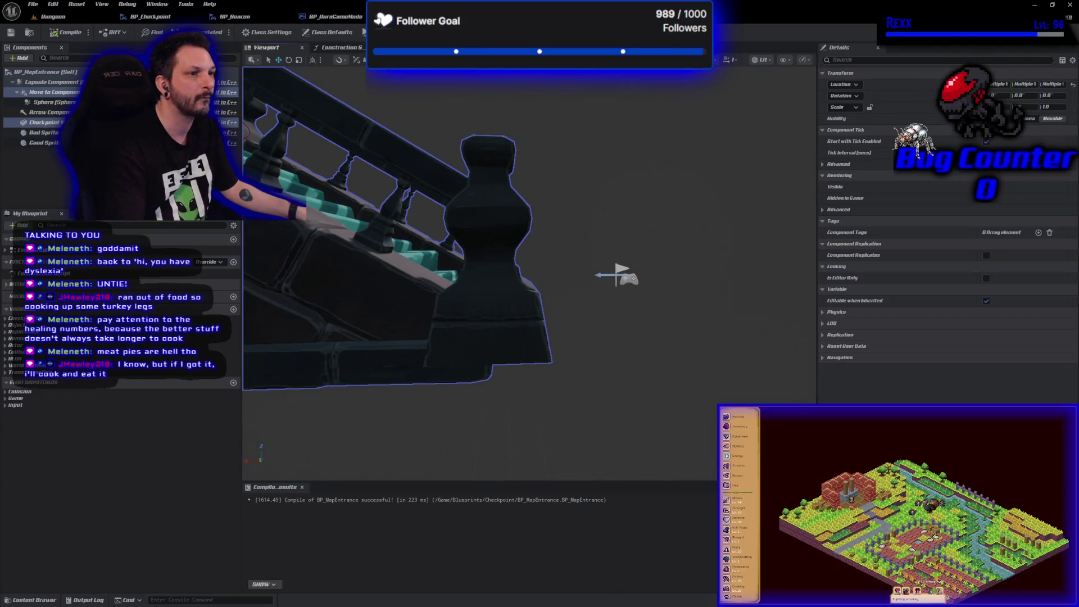
- Inspect the Capsule Component around the stair railing, compile BP_MapEntrance, then return to Dungeon
left_click(52, 83)
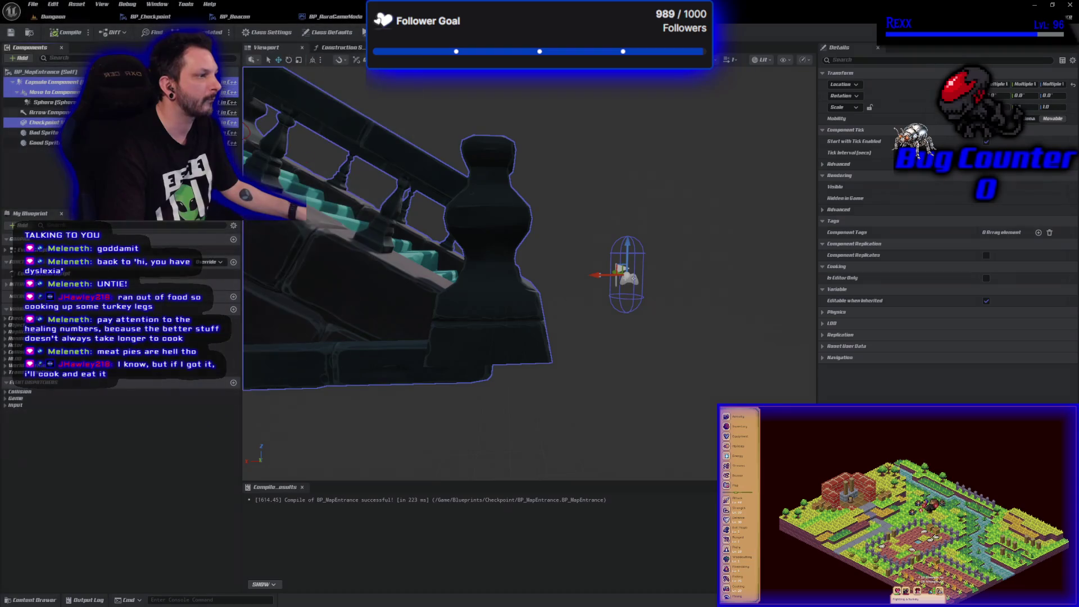
left_click_drag(506, 253, 495, 242)
left_click_drag(404, 217, 404, 217)
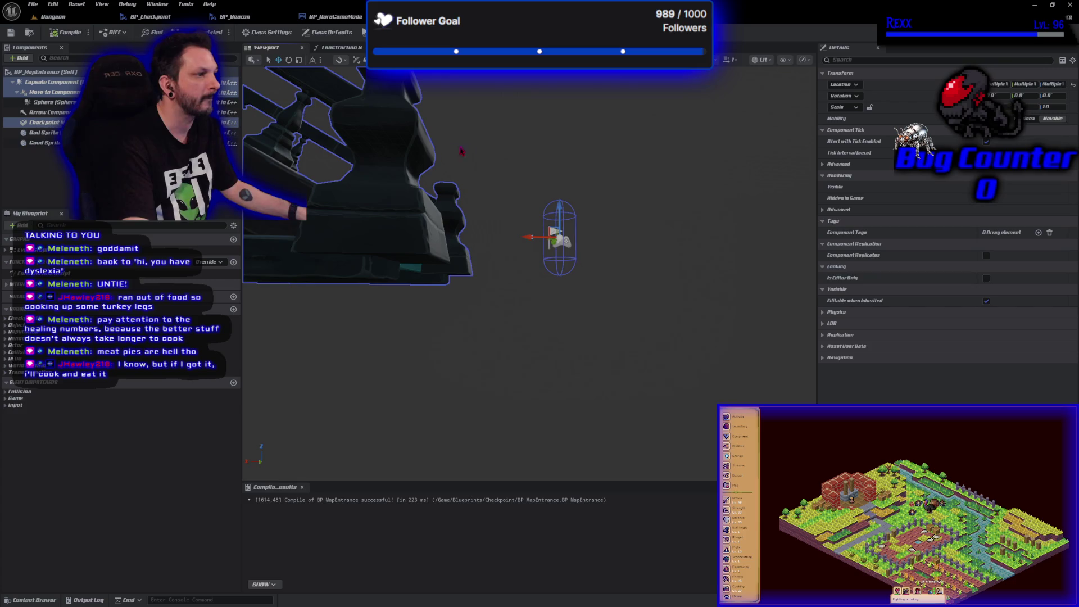
mouse_move(62, 84)
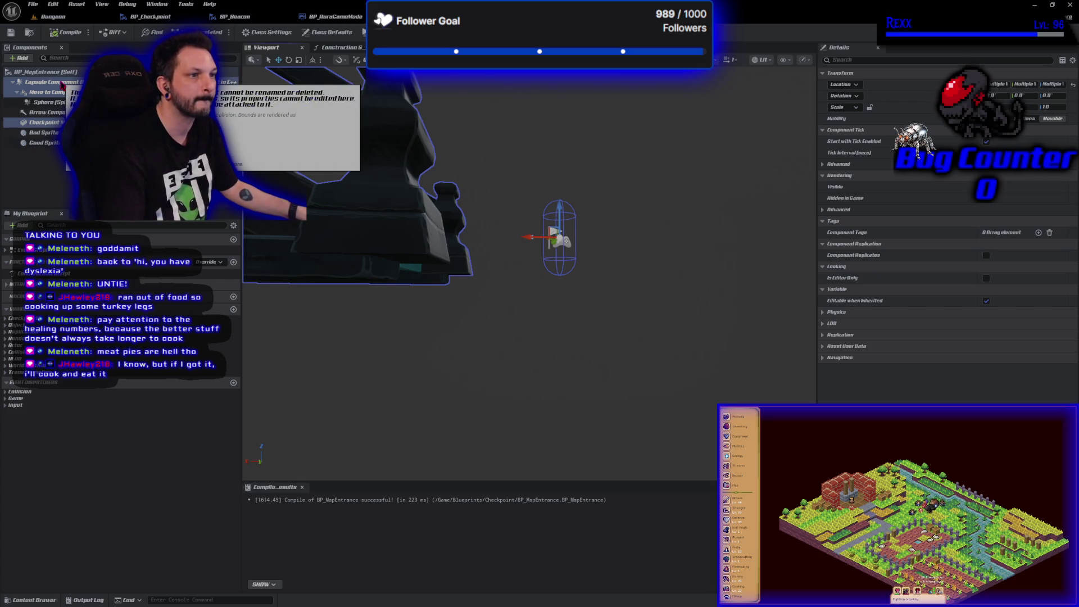
left_click_drag(368, 248, 368, 248)
left_click_drag(544, 268, 544, 268)
left_click(66, 32)
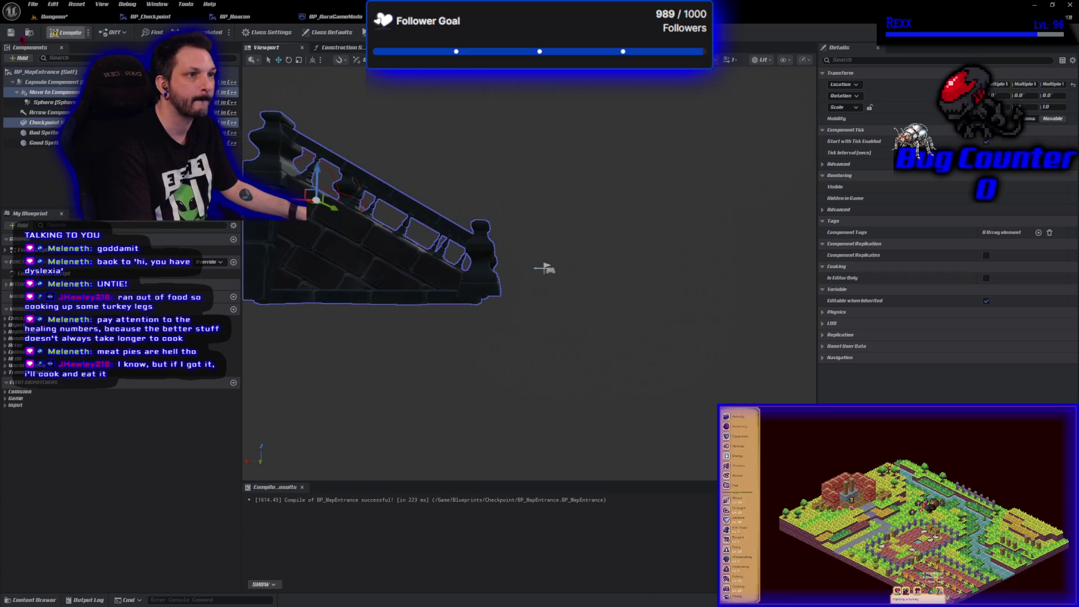
left_click(55, 17)
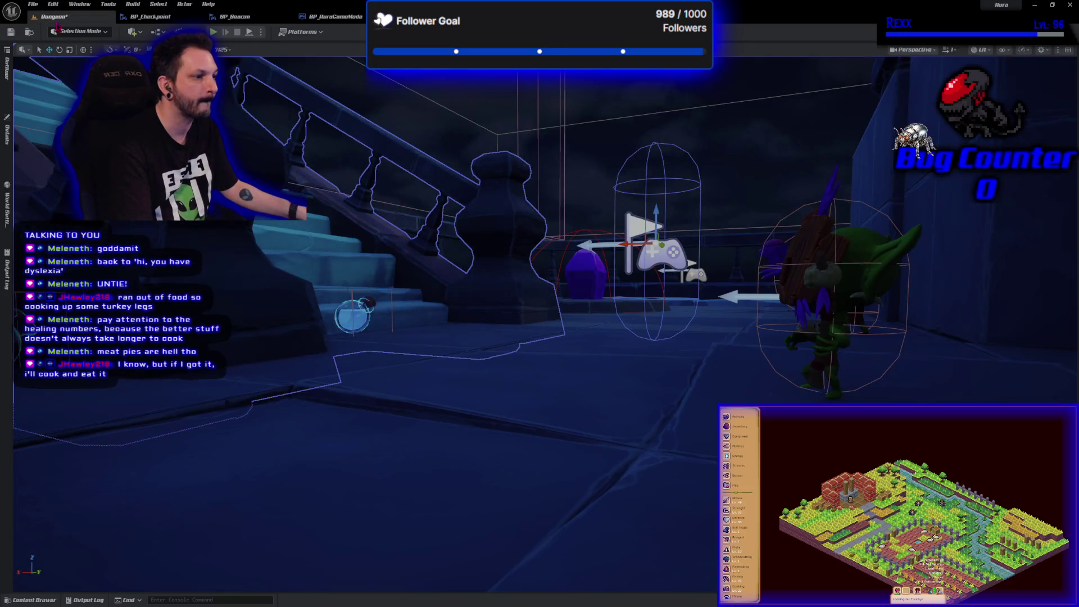
- Move the stairs right along X beside the player-start flag and save with Ctrl+S
left_click_drag(365, 264, 372, 257)
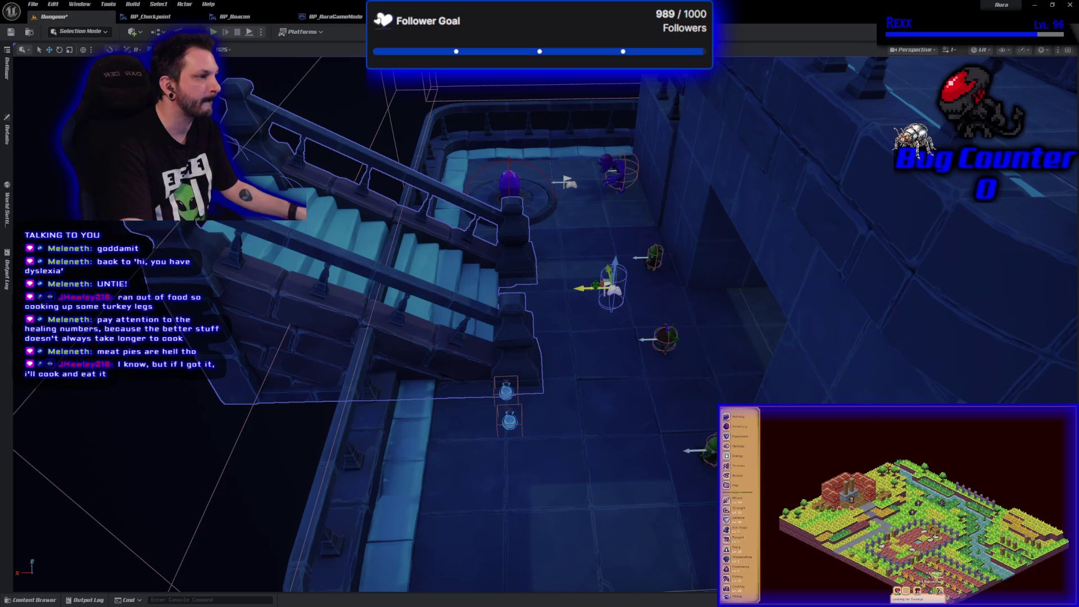
mouse_move(580, 288)
left_mouse_down()
mouse_move(597, 290)
mouse_move(585, 302)
left_mouse_up()
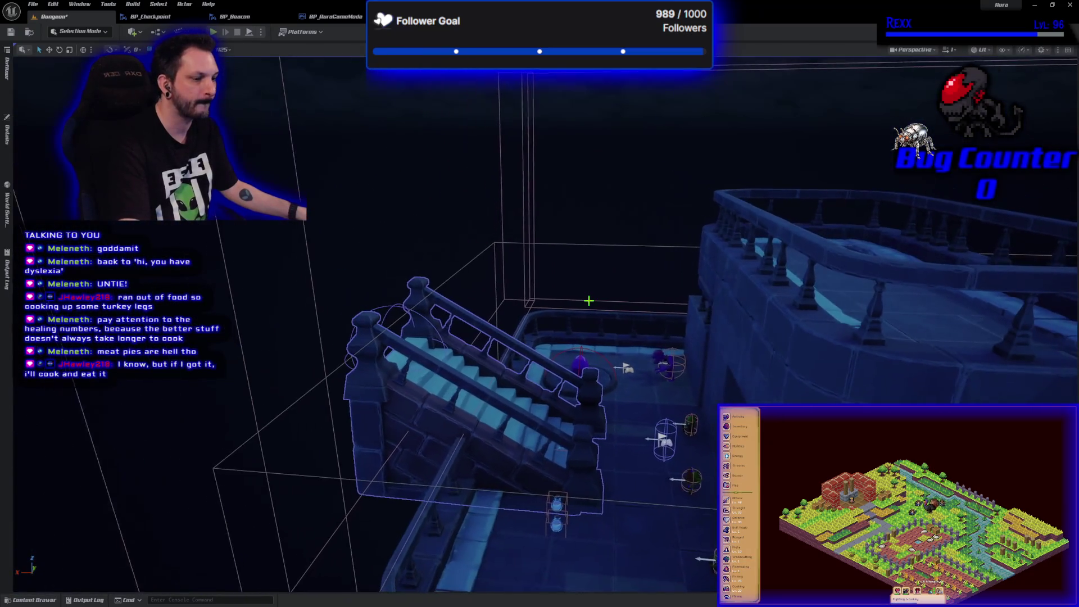
key("ctrl+s")
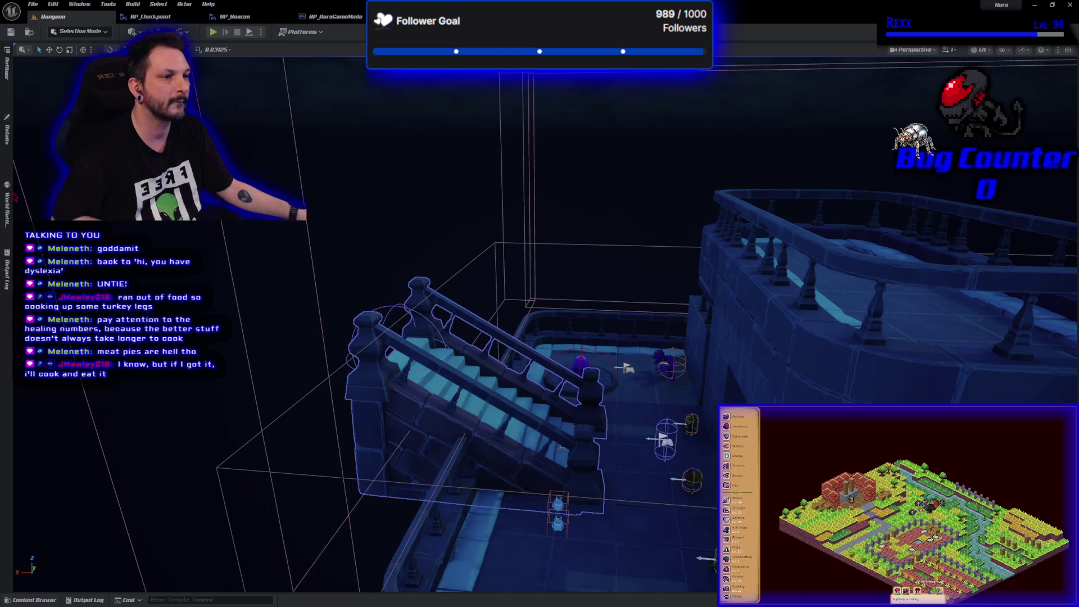
- Filter the stairs' Details by 'destination', choose a Destination Map, and save the level
left_click(7, 135)
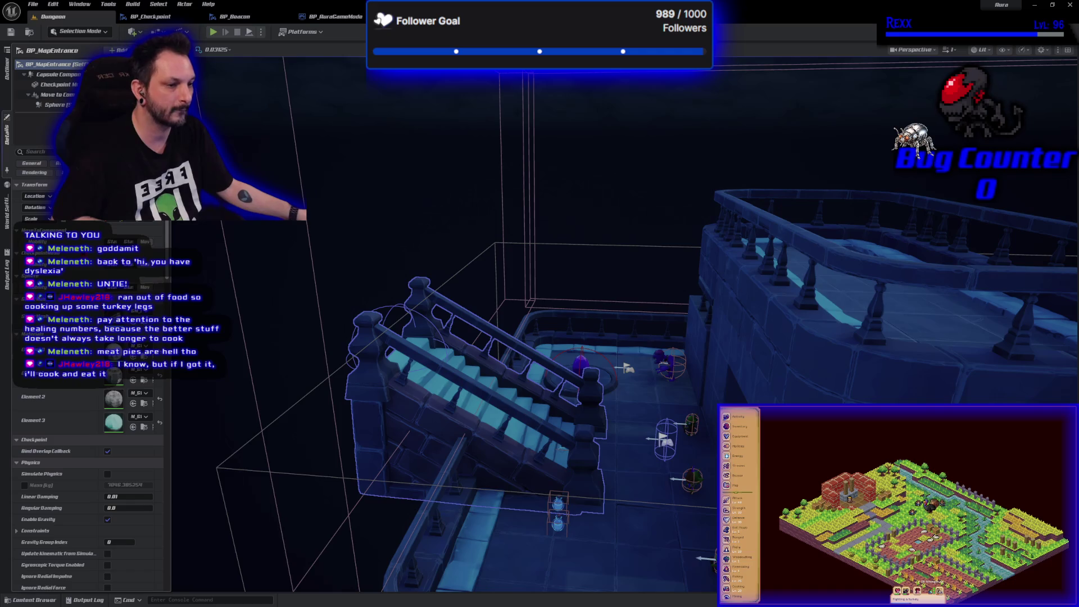
left_click(50, 152)
type("d")
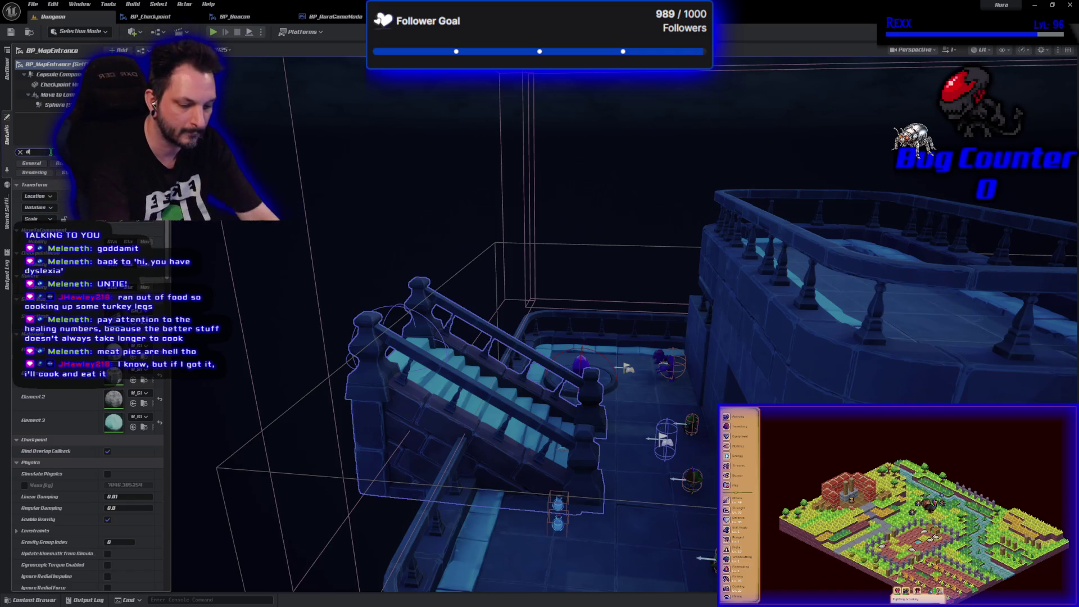
type("estination")
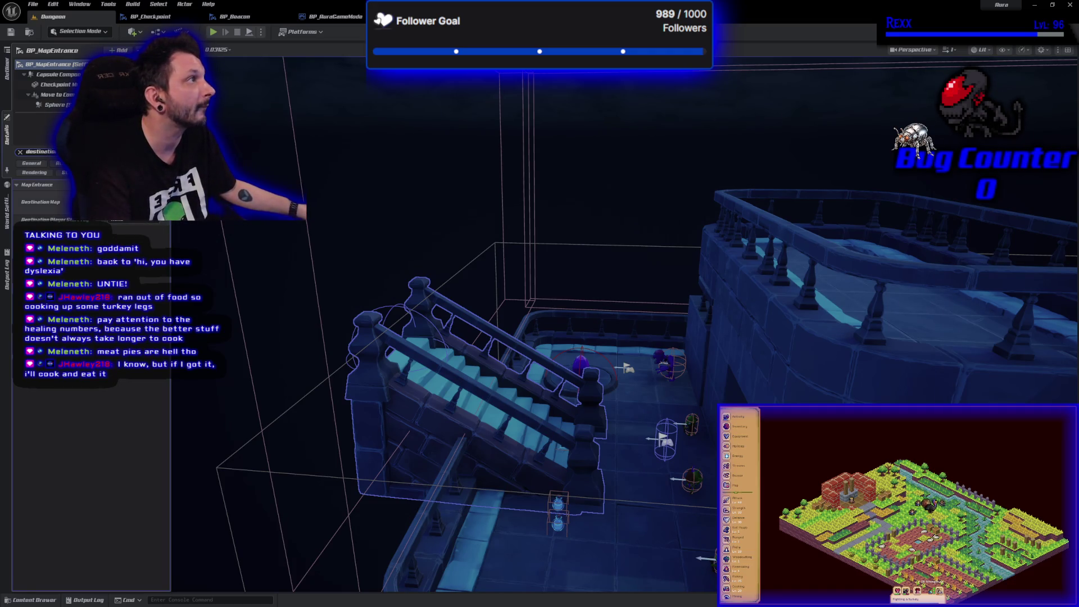
left_click(169, 213)
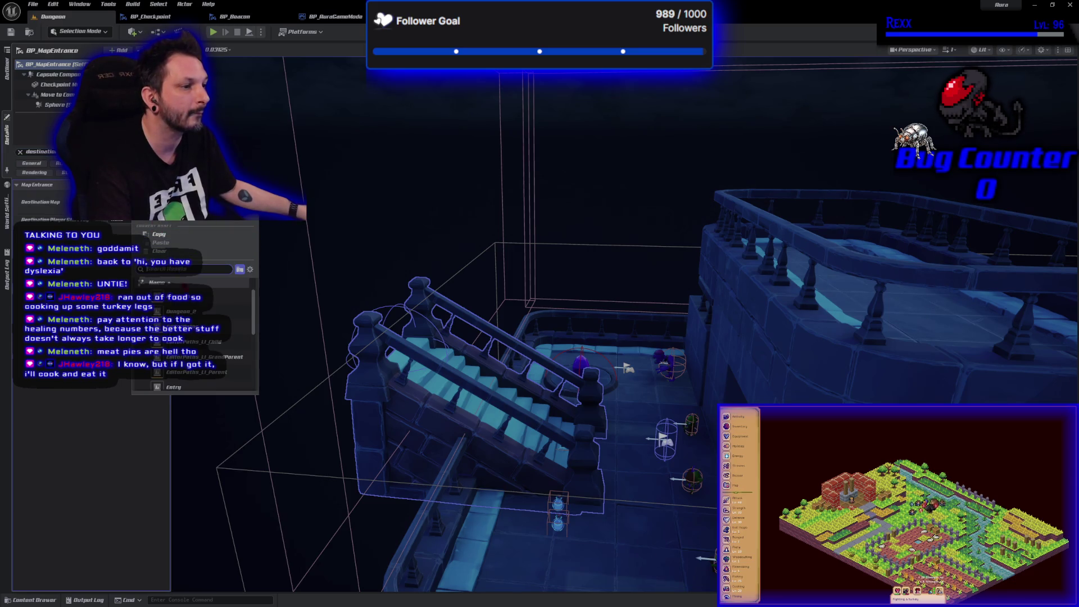
left_click(40, 152)
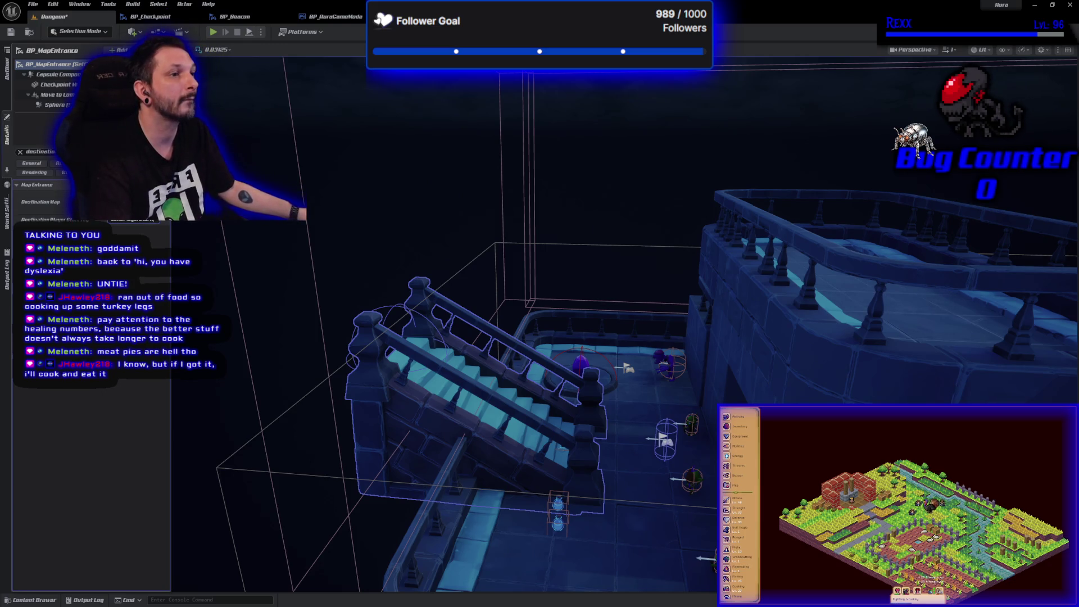
left_click(12, 32)
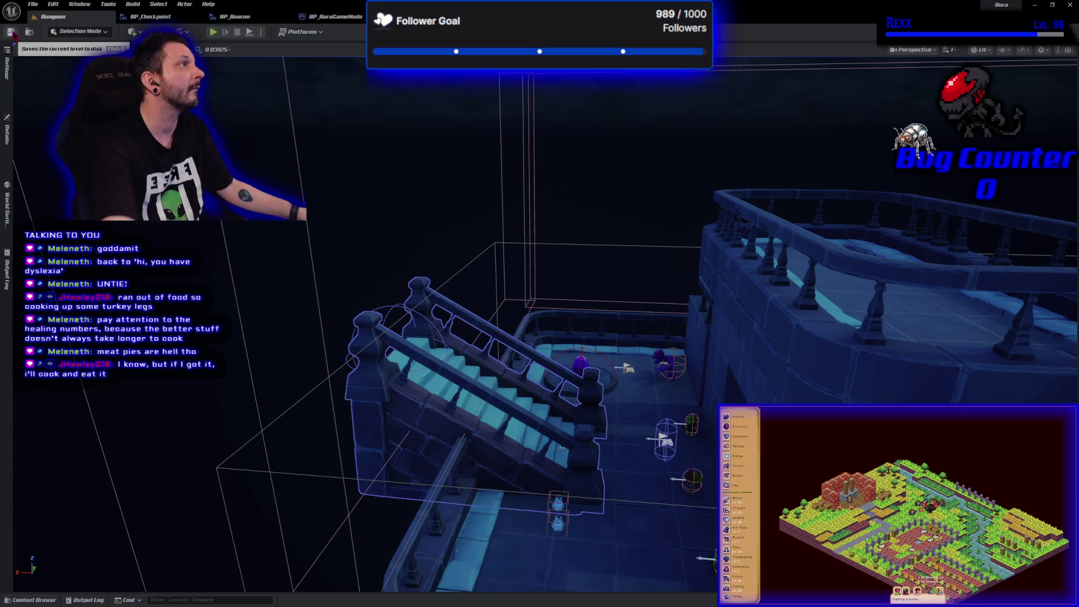
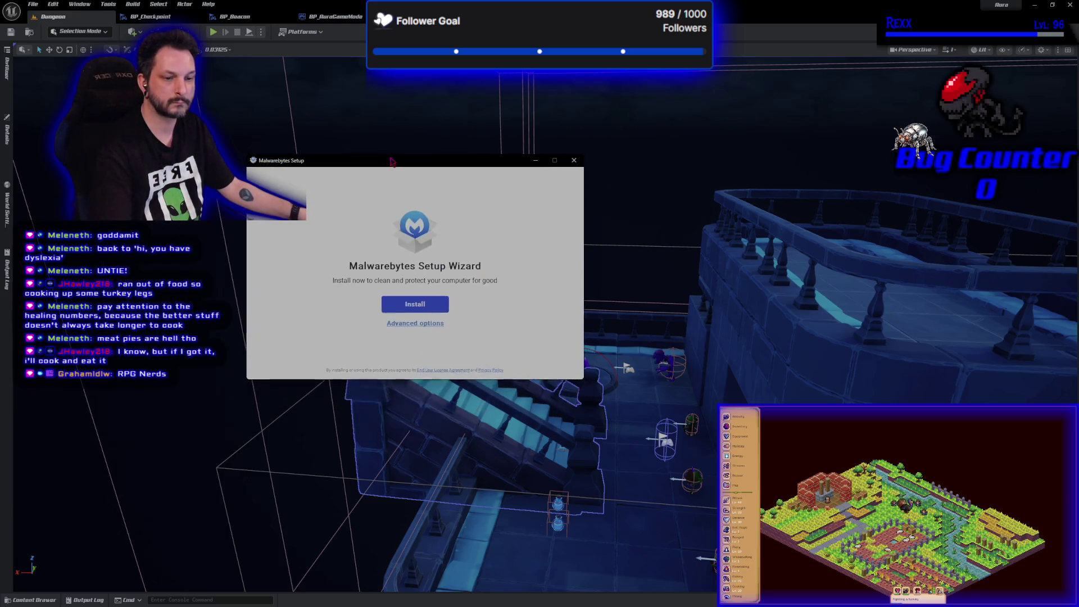
- Install Malwarebytes for personal use with browser protection, then move the installer aside and switch away
left_click(402, 287)
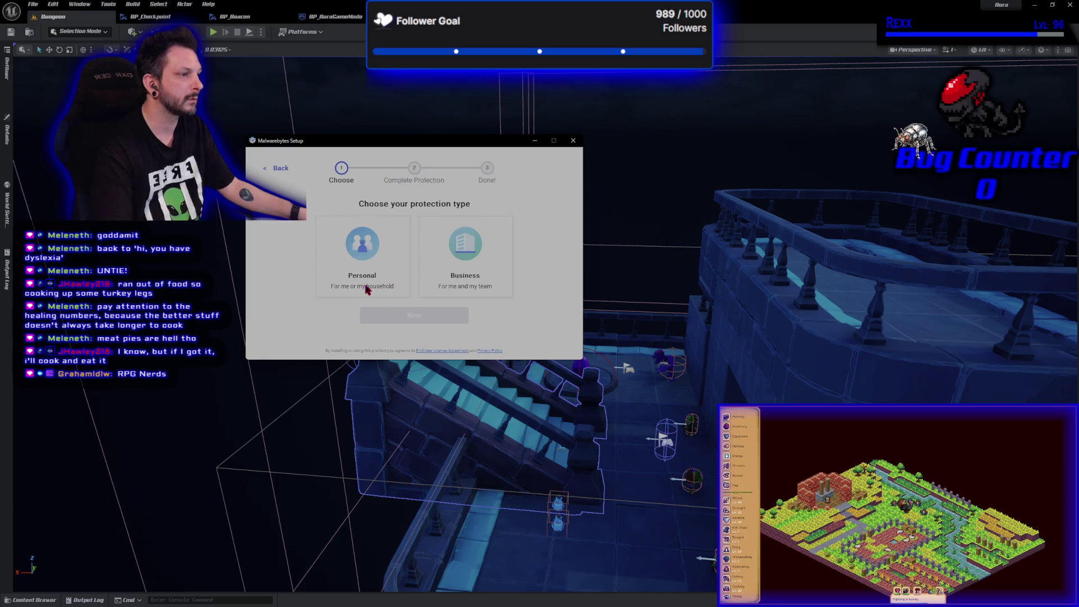
left_click(360, 275)
left_click(389, 316)
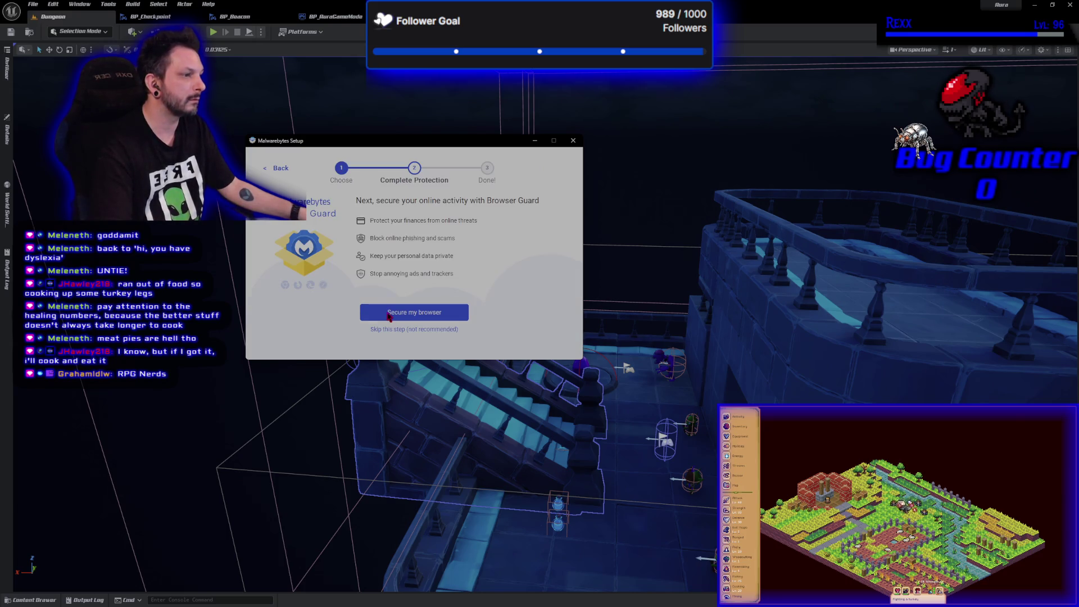
left_click(389, 316)
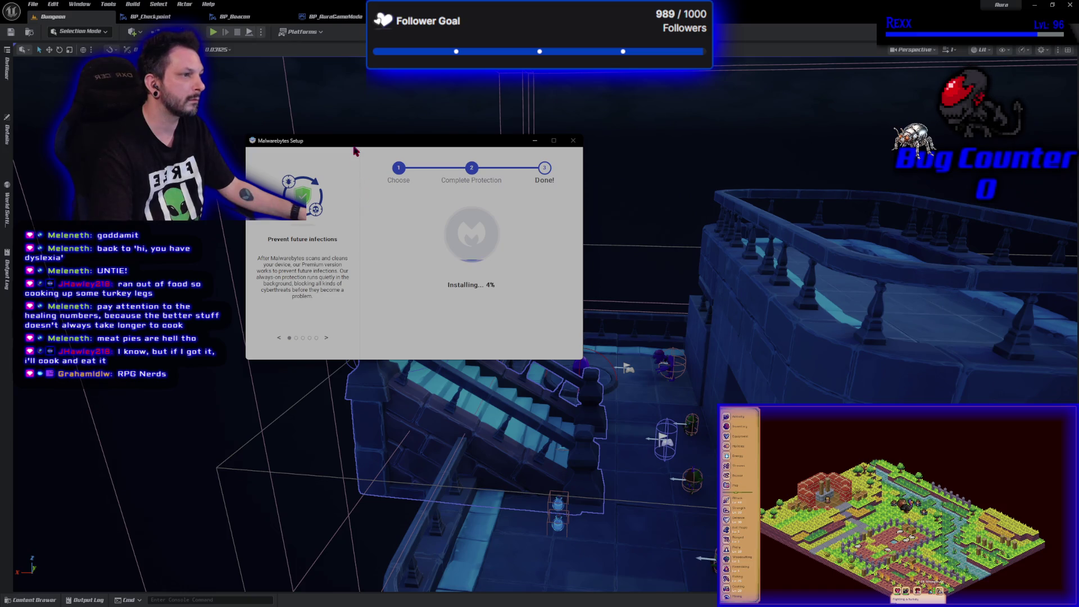
left_click_drag(355, 147, 147, 165)
key("alt+Tab")
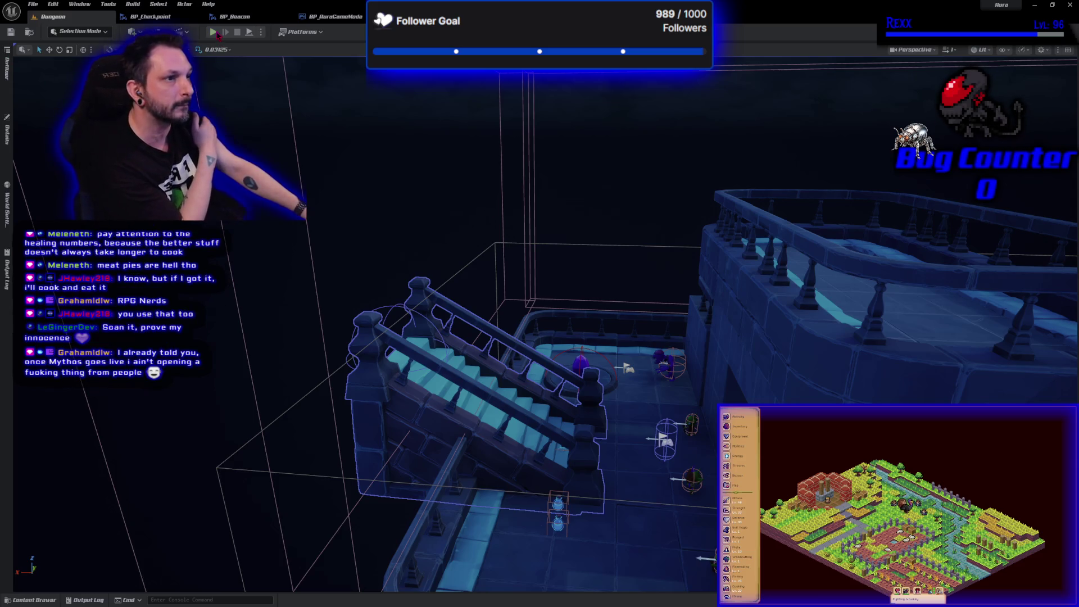
left_click(43, 603)
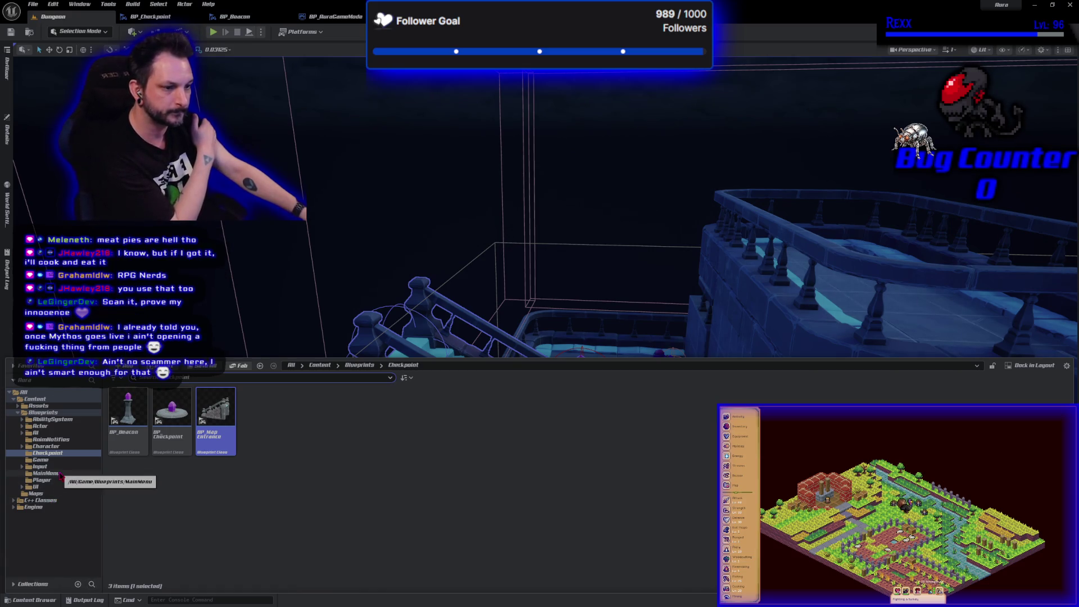
- Open the MainMenu level from the Maps folder and launch Play-in-Editor from the toolbar
left_click(37, 494)
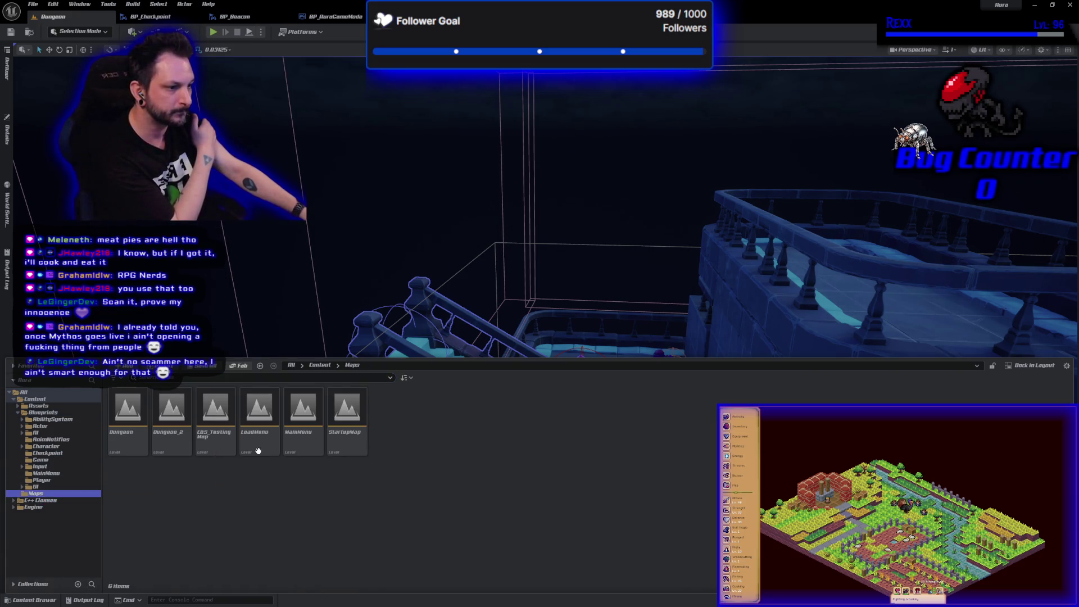
double_click(303, 419)
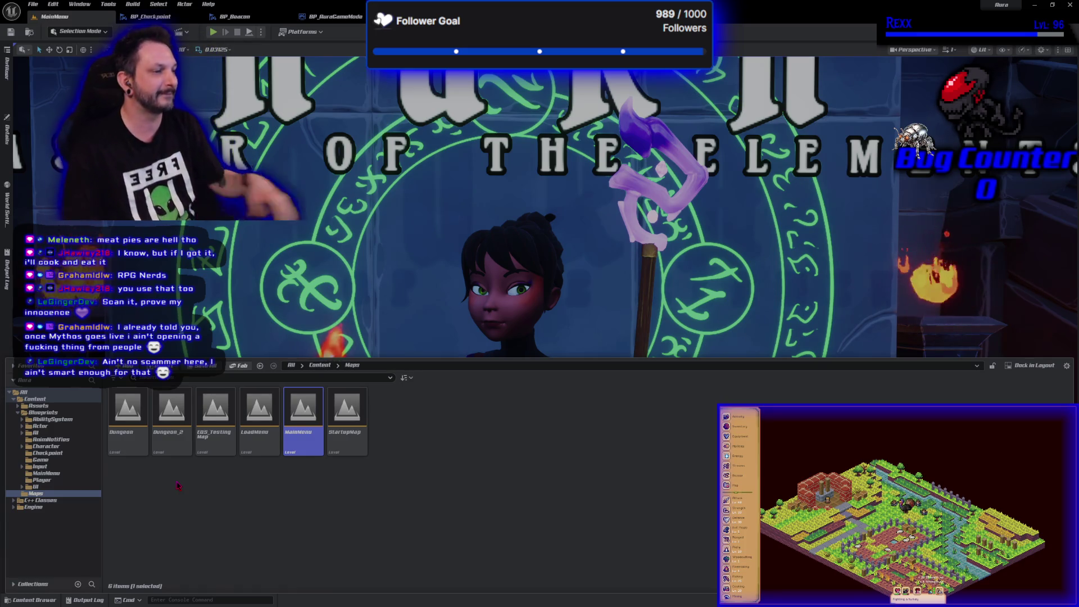
left_click(334, 475)
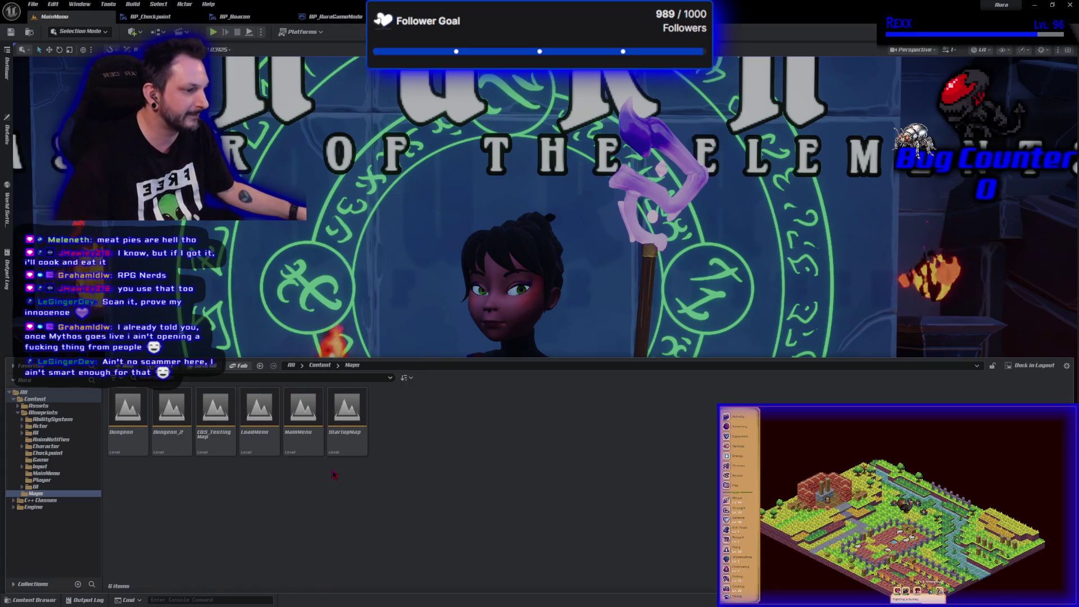
left_click(213, 32)
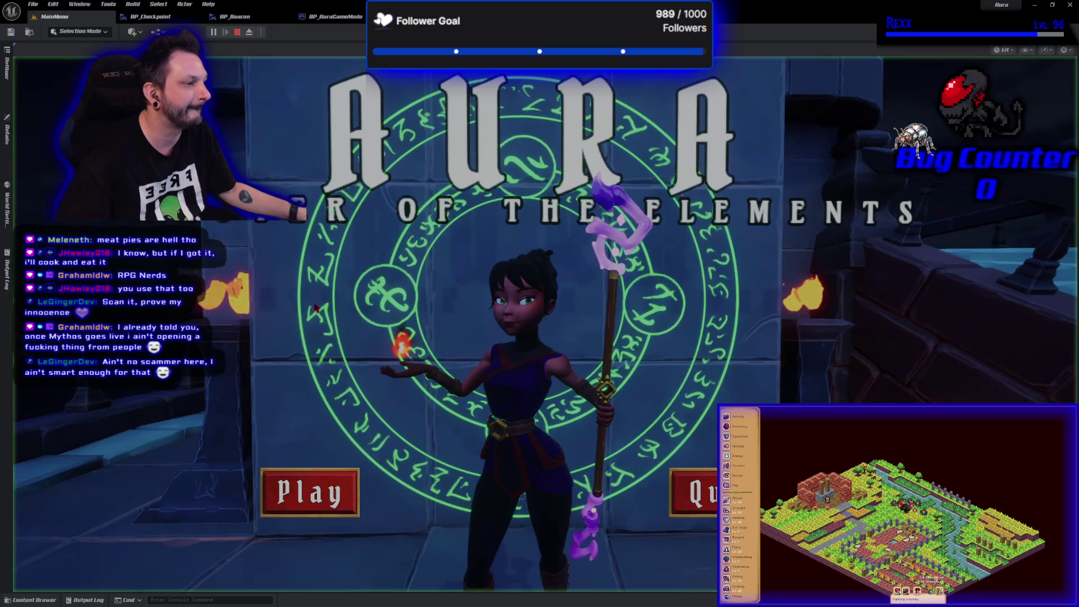
- In the running game's save-slot screen, delete the asfg slot
left_click(309, 493)
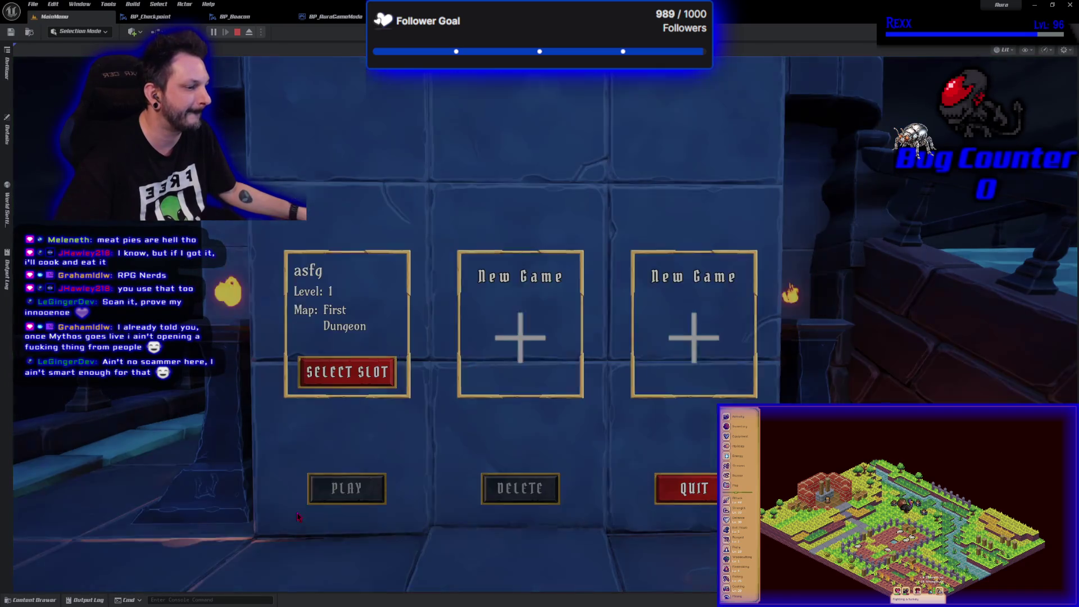
left_click(363, 380)
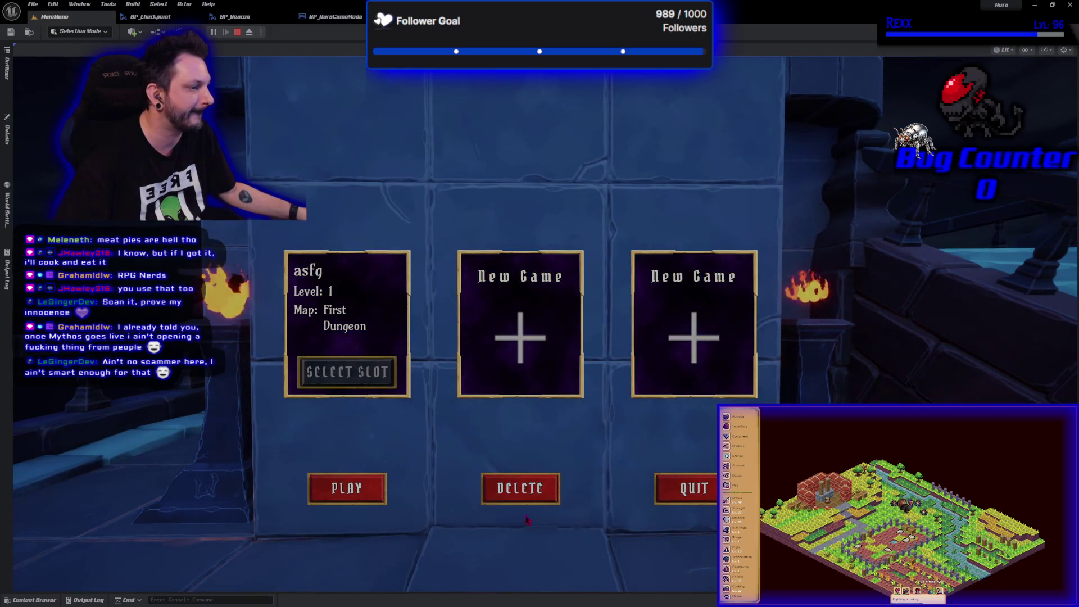
left_click(520, 488)
left_click(608, 176)
- Create a new save slot named 'Fox', play it briefly toward the goblins, then stop
left_click(361, 267)
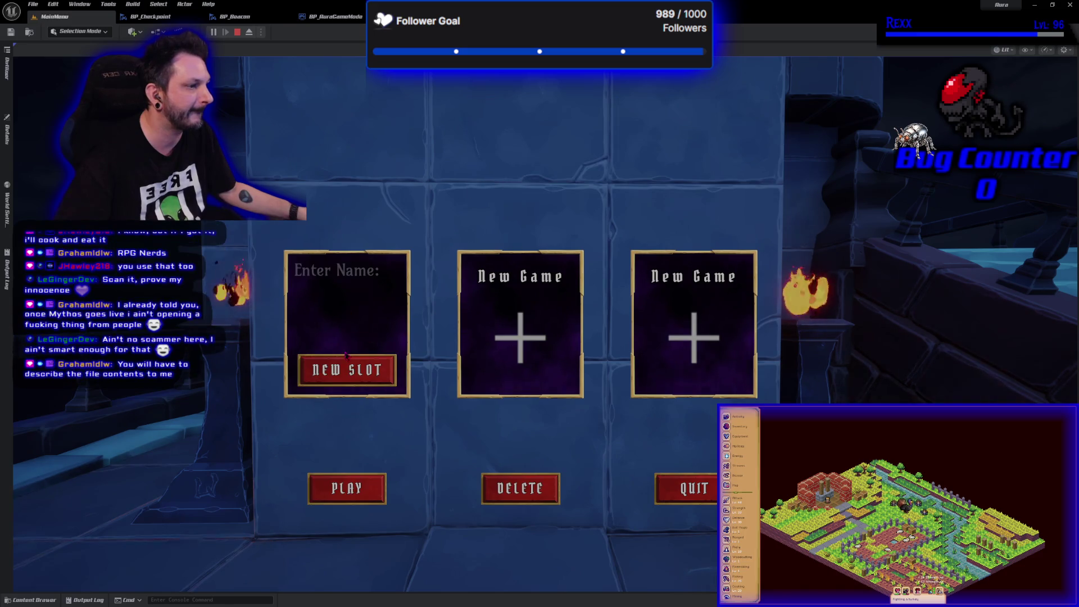
type("Fox")
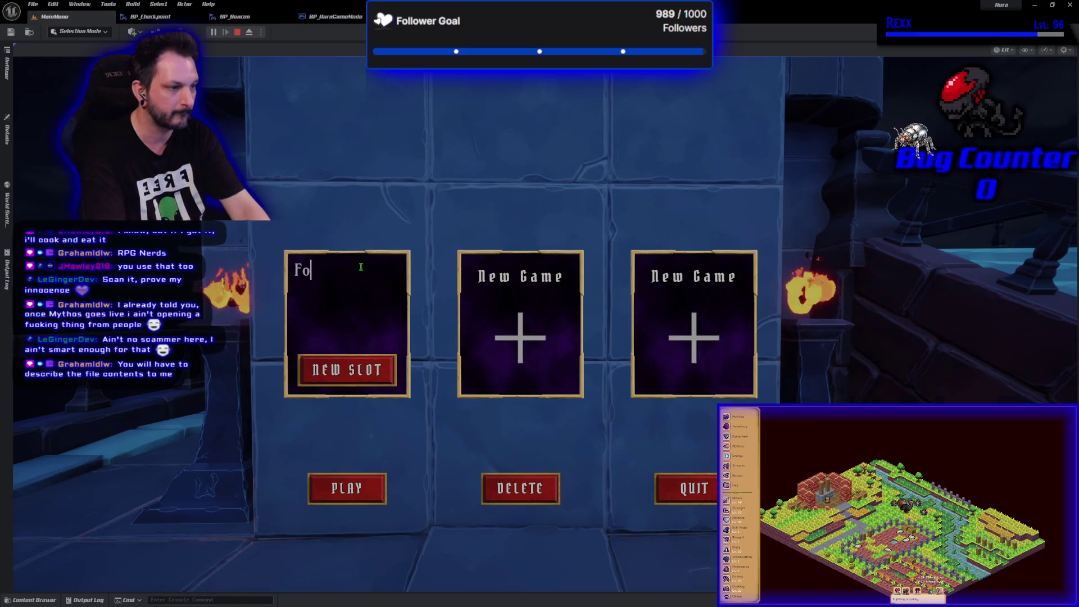
left_click(347, 487)
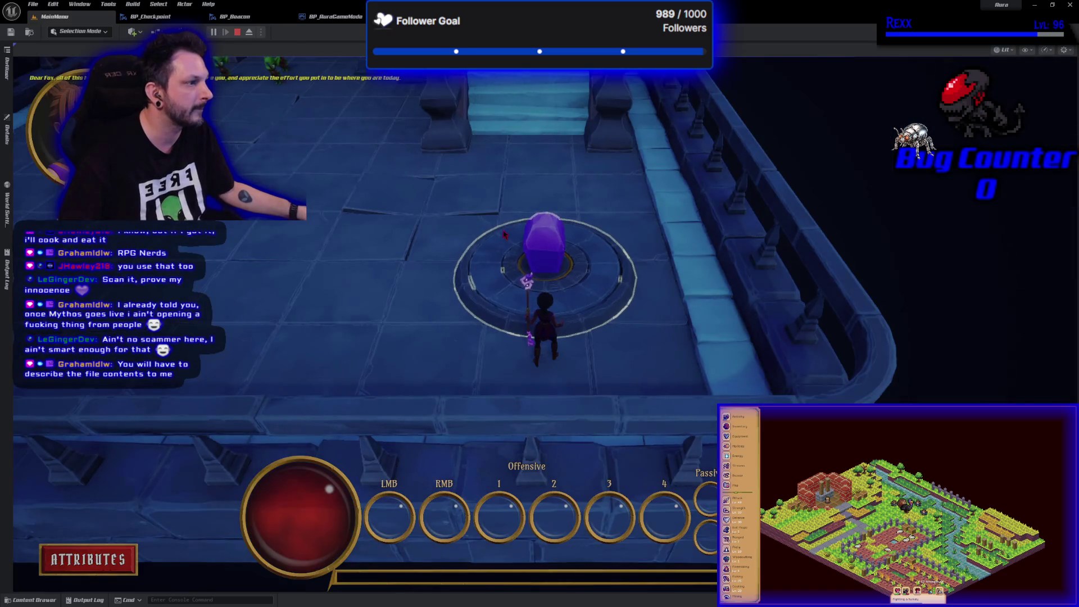
left_click_drag(470, 265, 474, 279)
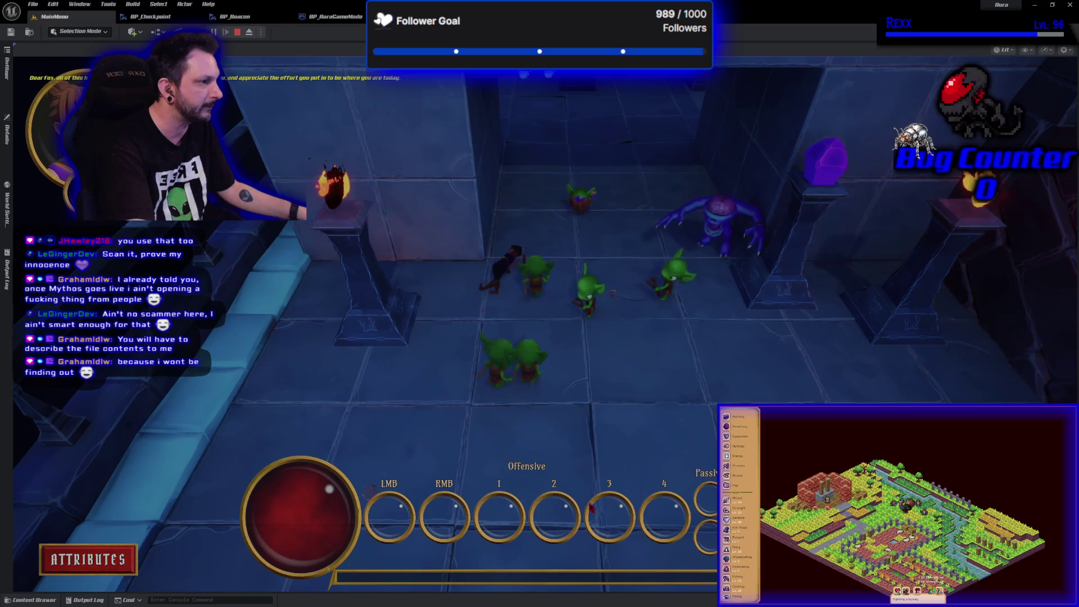
key("Escape")
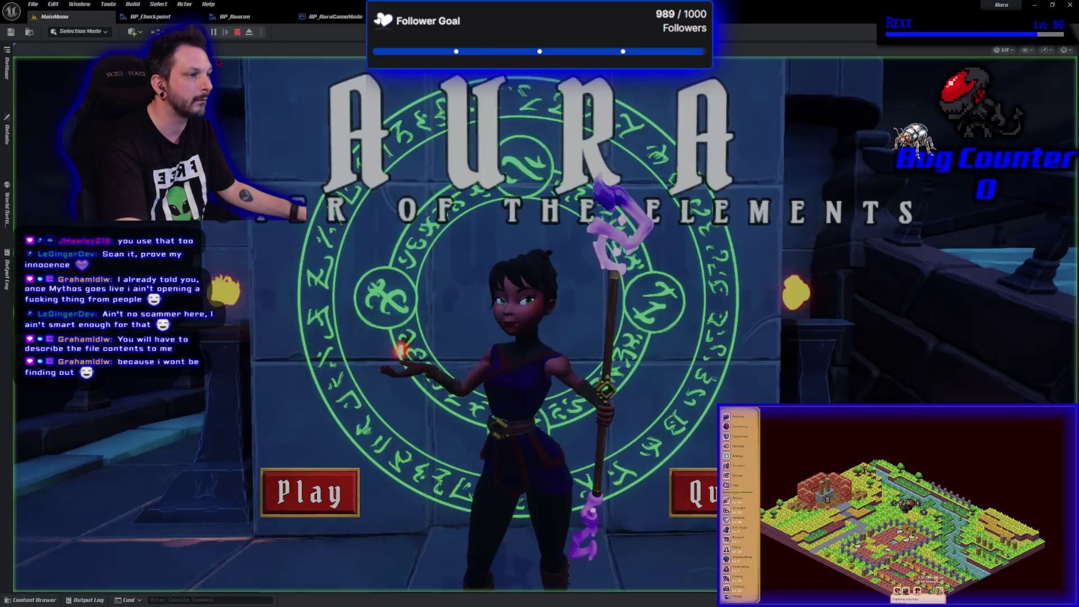
- Start another play session, create a save slot named 'easfr', and start the game with it
key("alt+p")
left_click(331, 475)
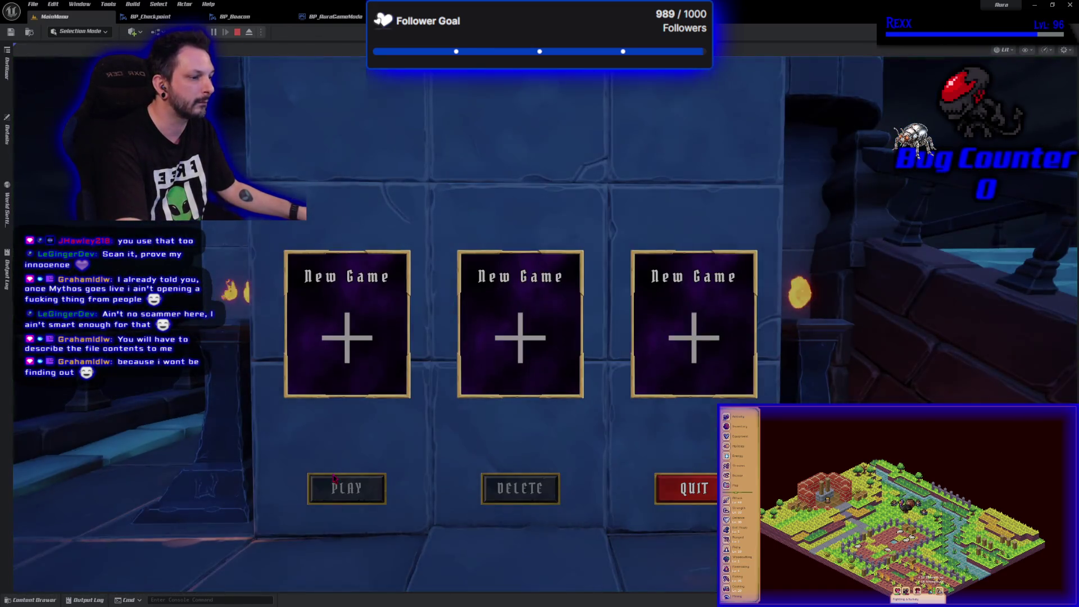
left_click(356, 371)
type("easfr")
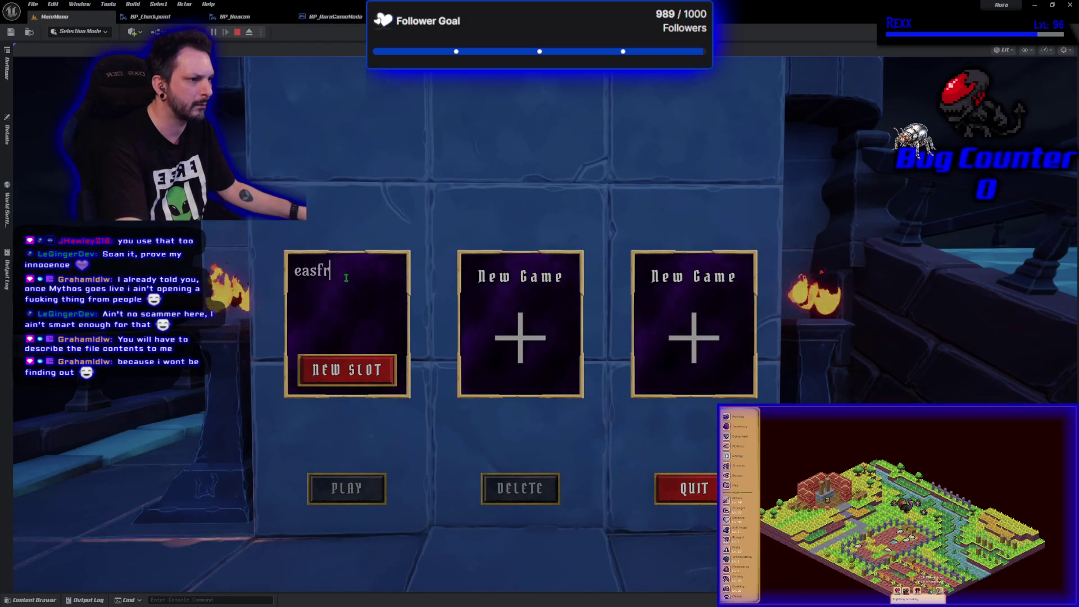
left_click(348, 373)
left_click(352, 385)
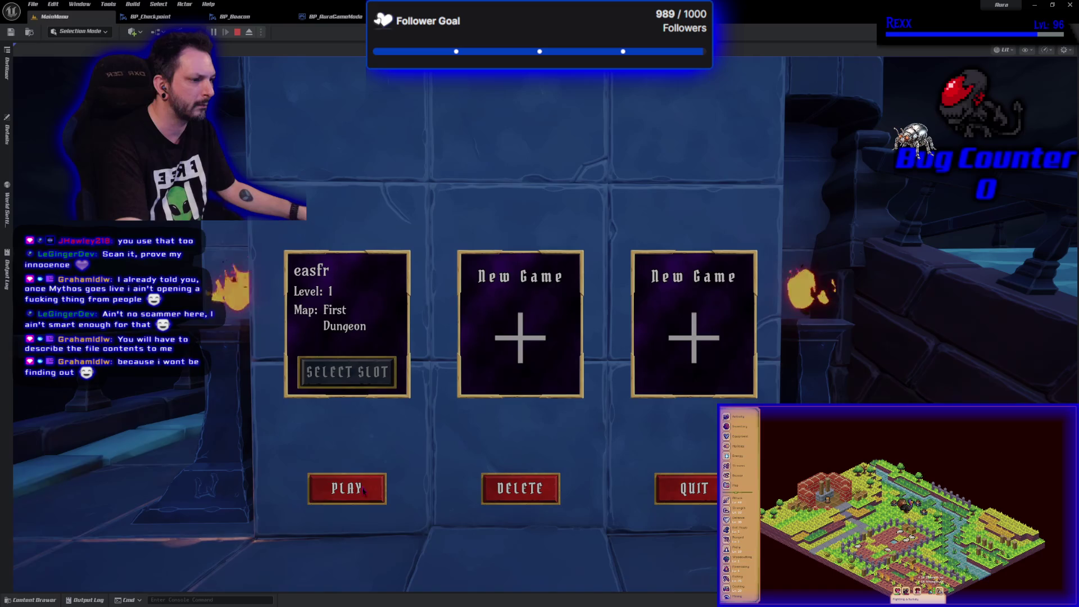
left_click(362, 488)
- Run the character up the corridor, through the goblin room and up the staircase, then end the session
key("w")
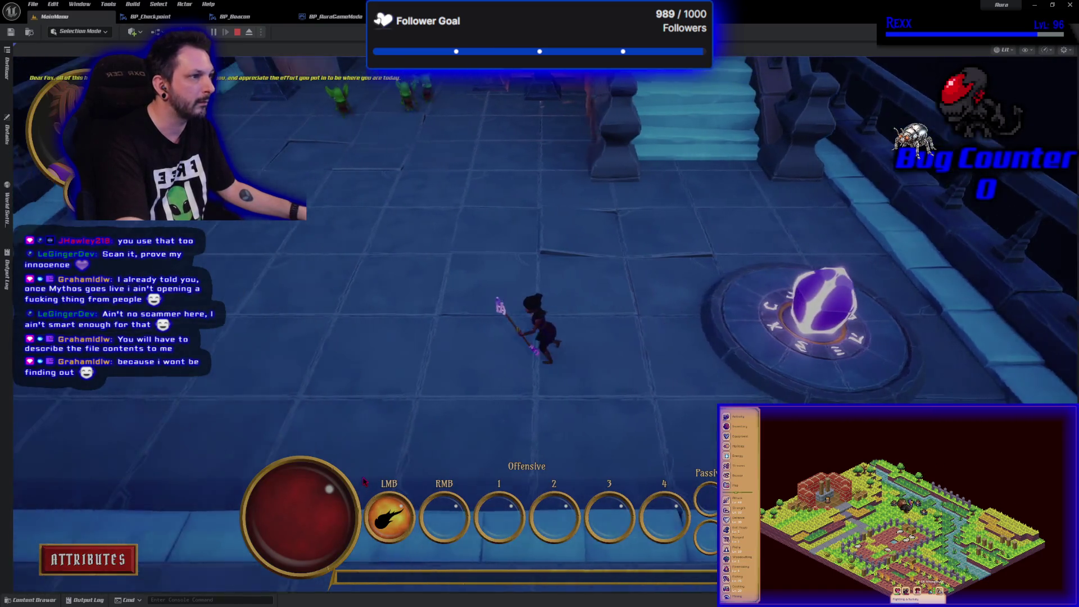
key("w")
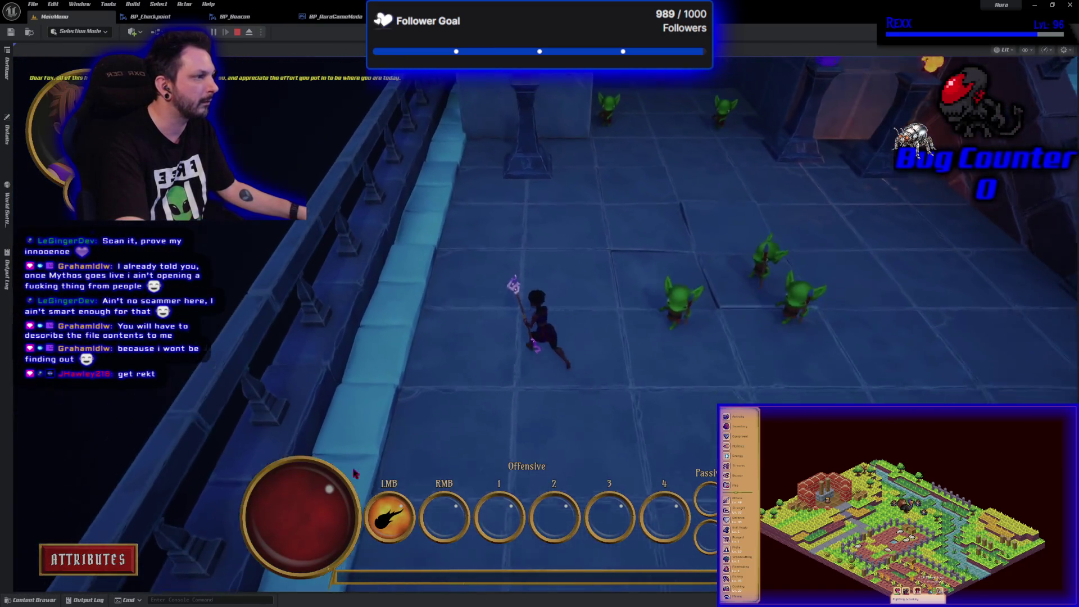
key("w")
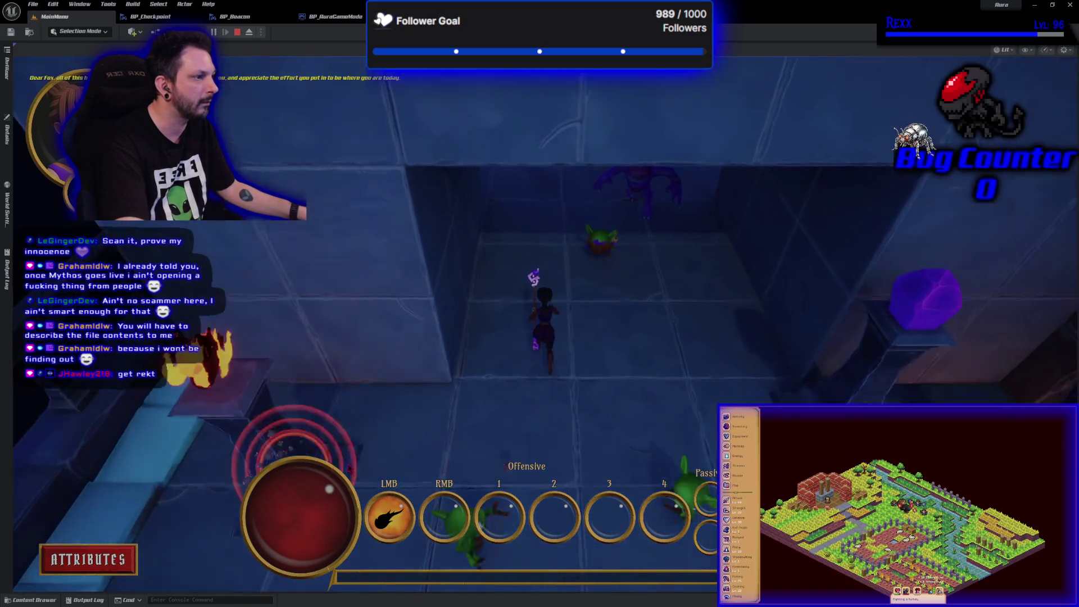
key("w")
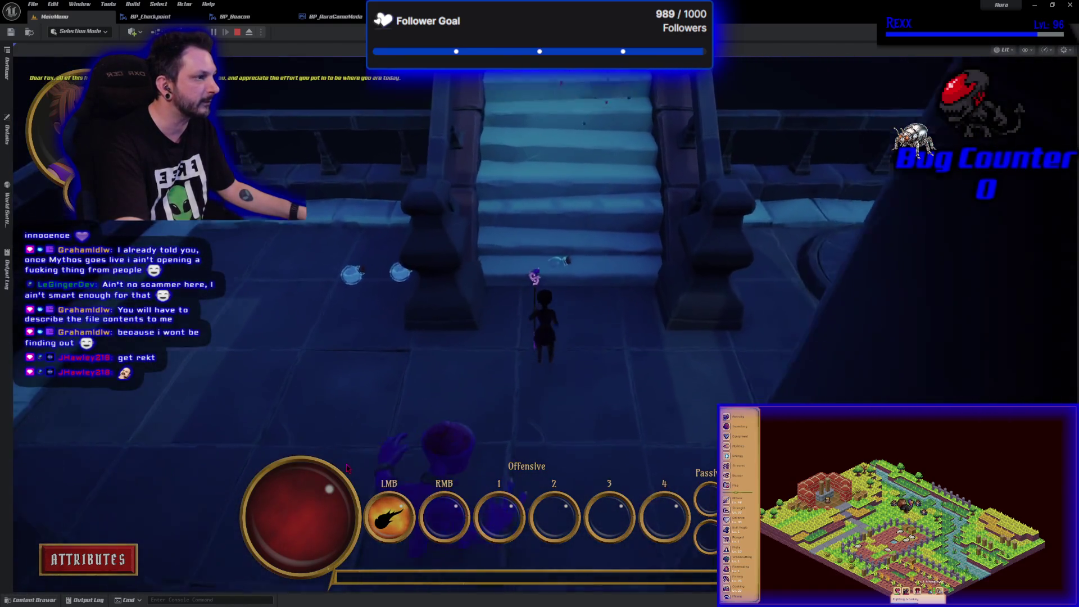
key("d")
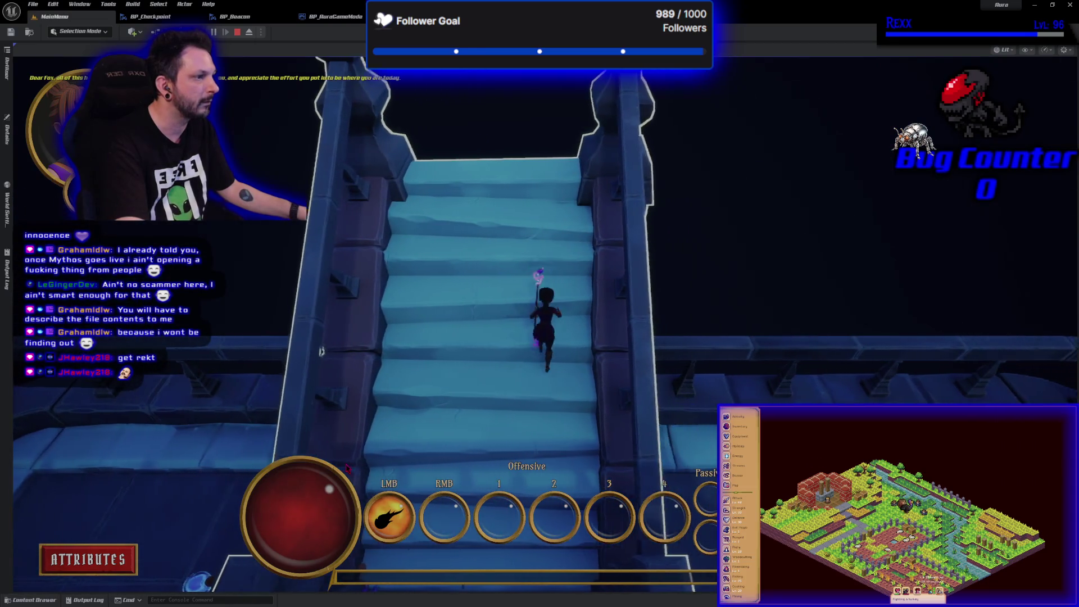
key("Escape")
key("s")
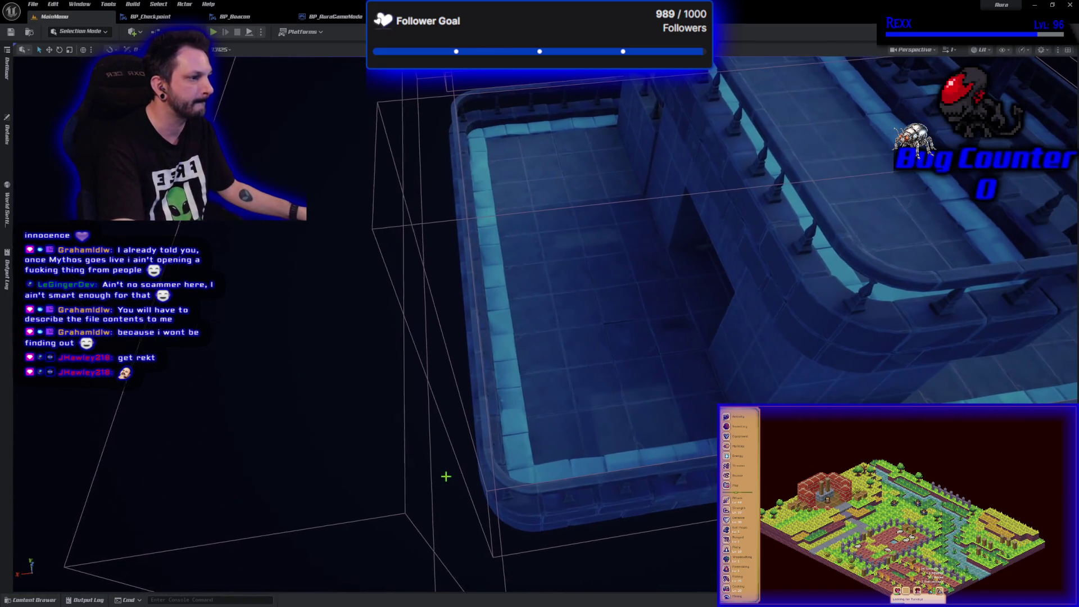
- Open the Dungeon level from Content > Maps and fly the camera toward the stairs and platforms
mouse_move(456, 427)
left_mouse_down()
mouse_move(467, 387)
mouse_move(433, 337)
left_mouse_up()
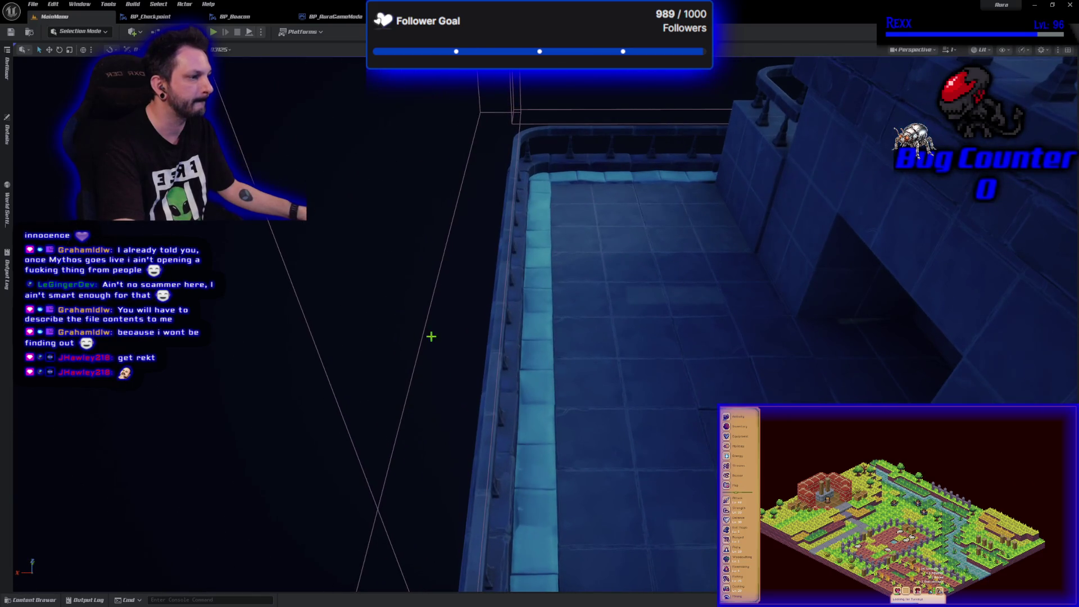
left_click(31, 600)
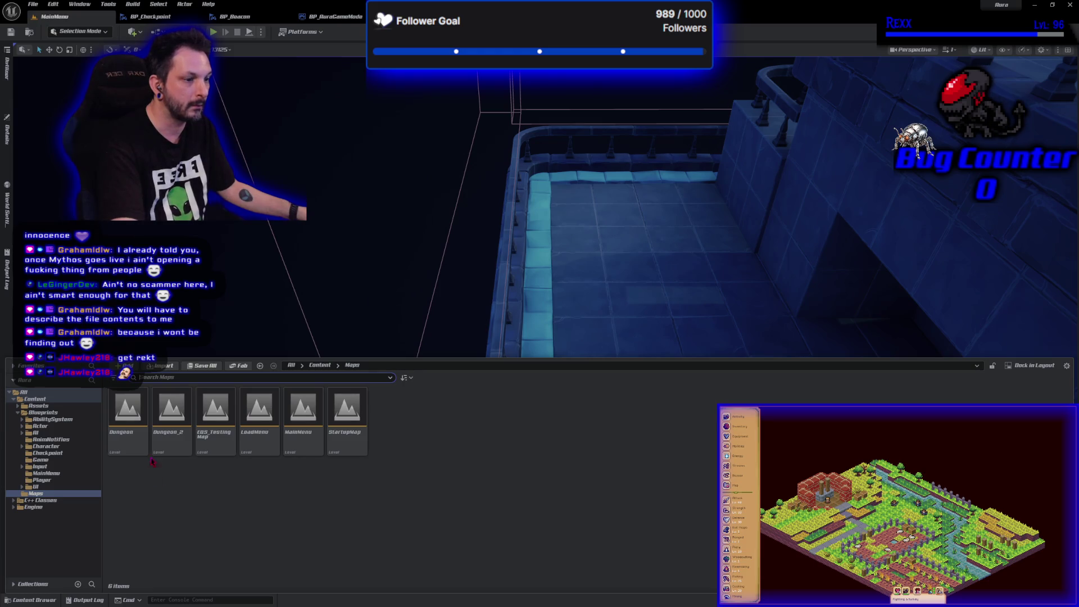
double_click(128, 413)
left_click_drag(439, 354, 712, 504)
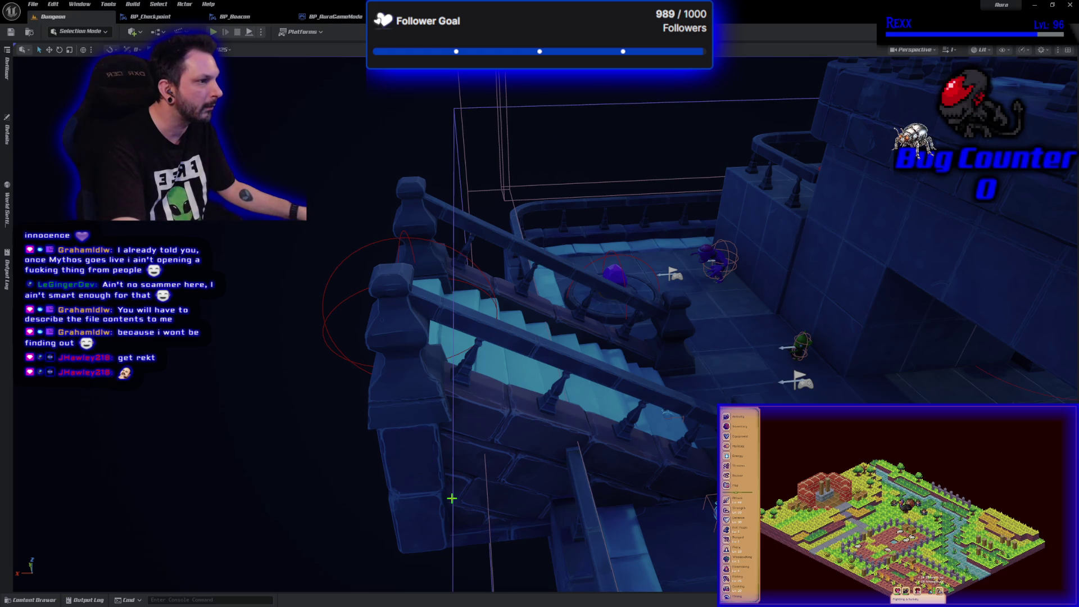
- Slide the box volume above the stairs to the left and scale it down
mouse_move(482, 237)
left_mouse_down()
mouse_move(485, 306)
mouse_move(545, 326)
mouse_move(608, 460)
left_mouse_up()
left_click(462, 221)
left_click_drag(462, 221, 397, 227)
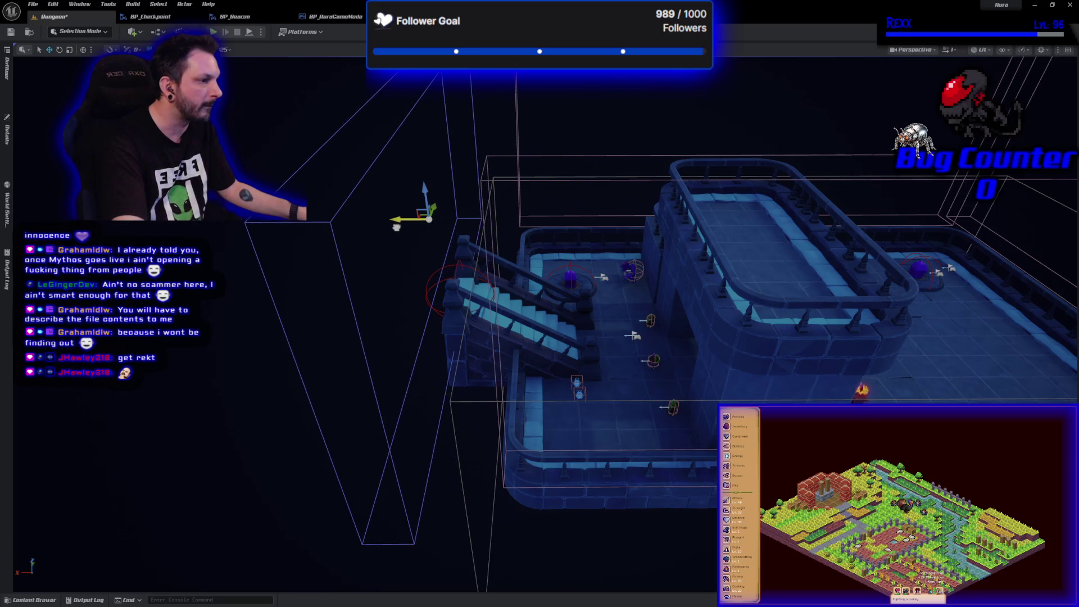
key("f")
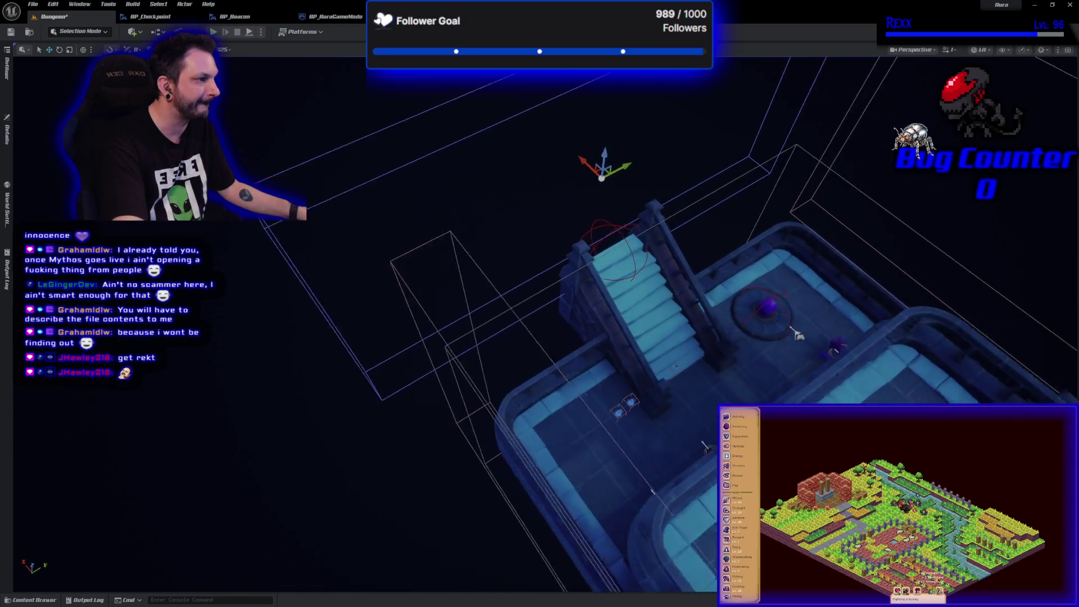
key("e")
key("w")
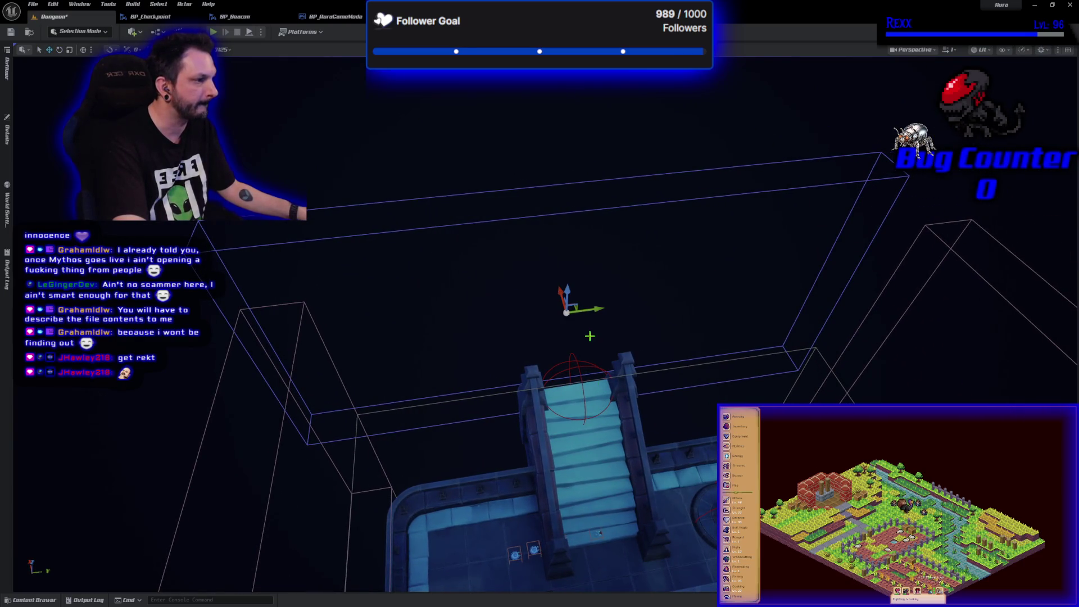
key("r")
mouse_move(535, 316)
left_mouse_down()
mouse_move(410, 320)
mouse_move(379, 332)
mouse_move(376, 375)
mouse_move(532, 409)
mouse_move(625, 360)
mouse_move(800, 371)
left_mouse_up()
key("w")
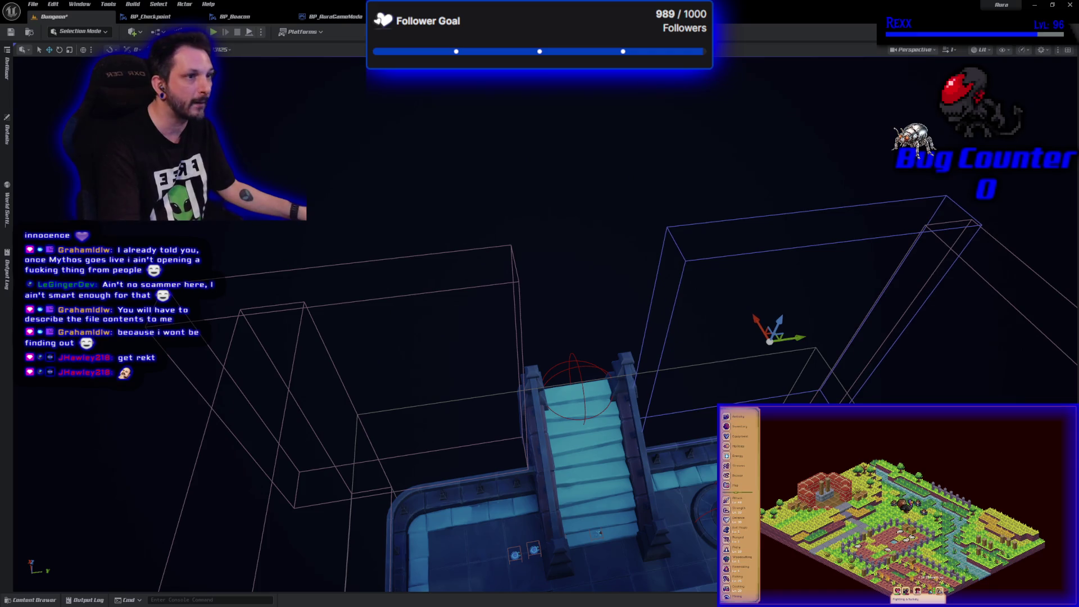
- Save the Dungeon level and reopen the MainMenu level from Maps
left_click(10, 32)
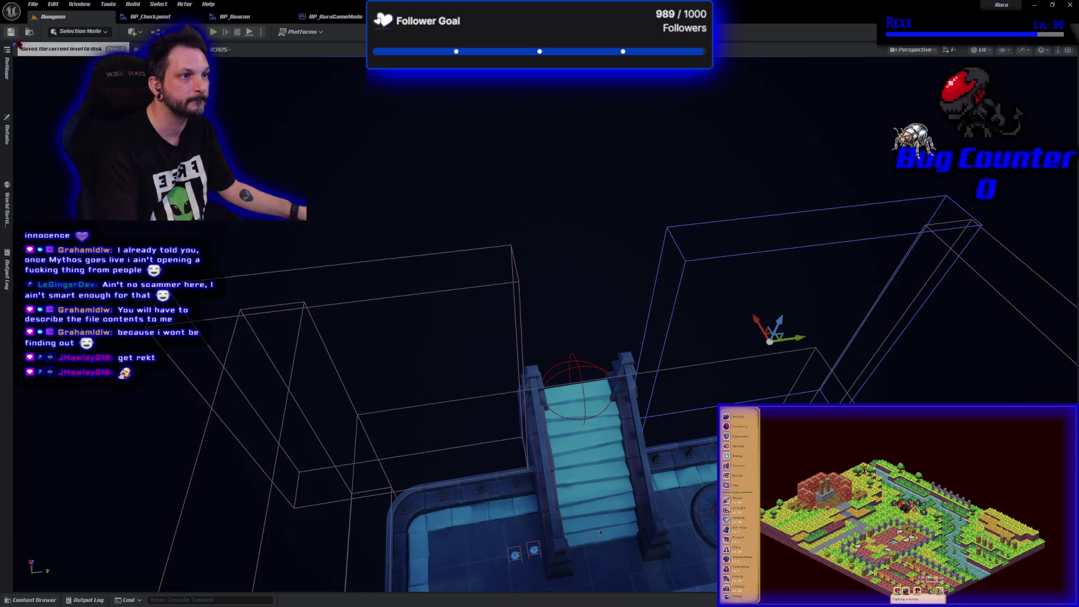
left_click(55, 601)
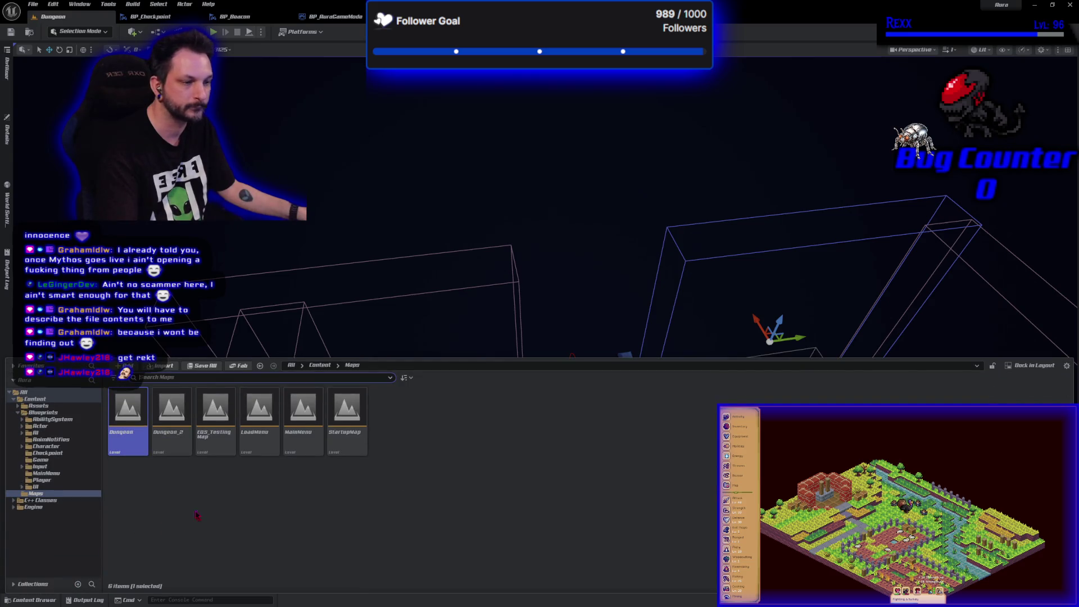
double_click(301, 440)
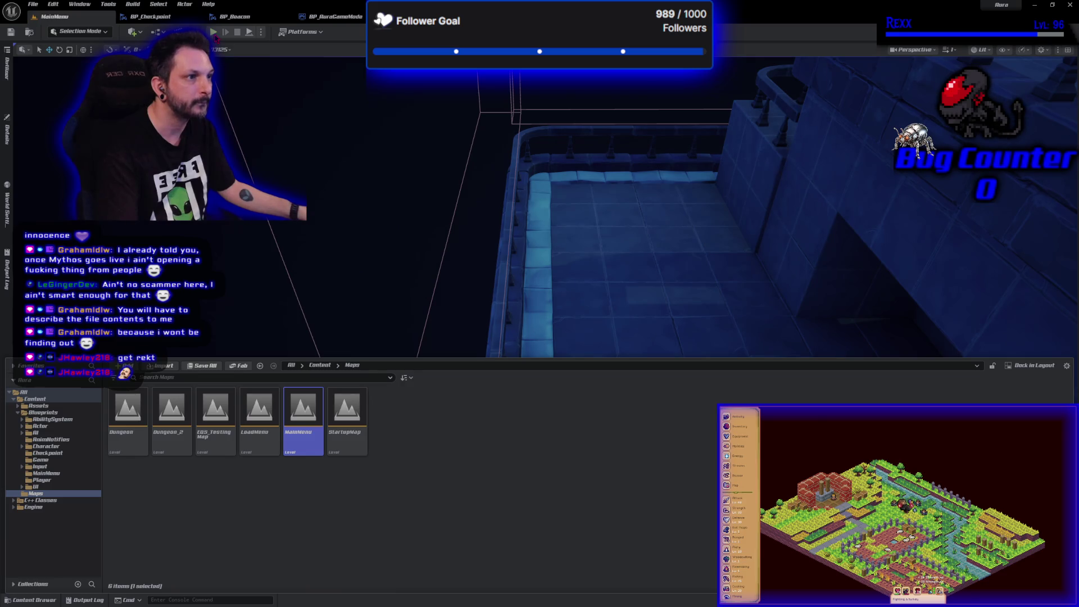
- Start Play-in-Editor and delete the first save slot
left_click(213, 32)
left_click(307, 490)
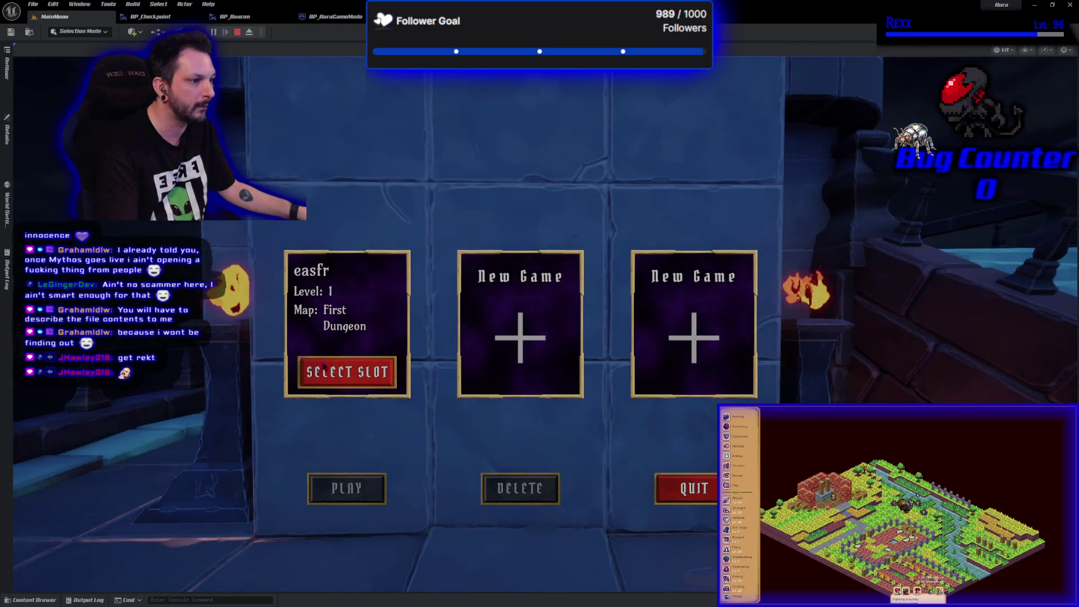
left_click(323, 366)
left_click(520, 488)
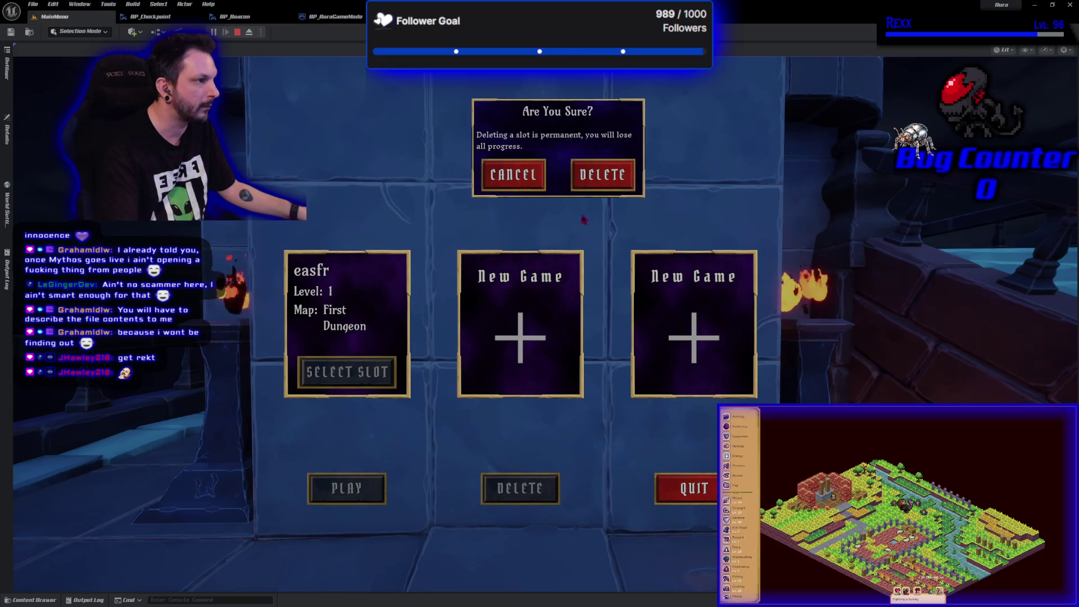
left_click(602, 175)
- Create a new 'Fox' save slot and start the game with it
left_click(346, 337)
type("Fox")
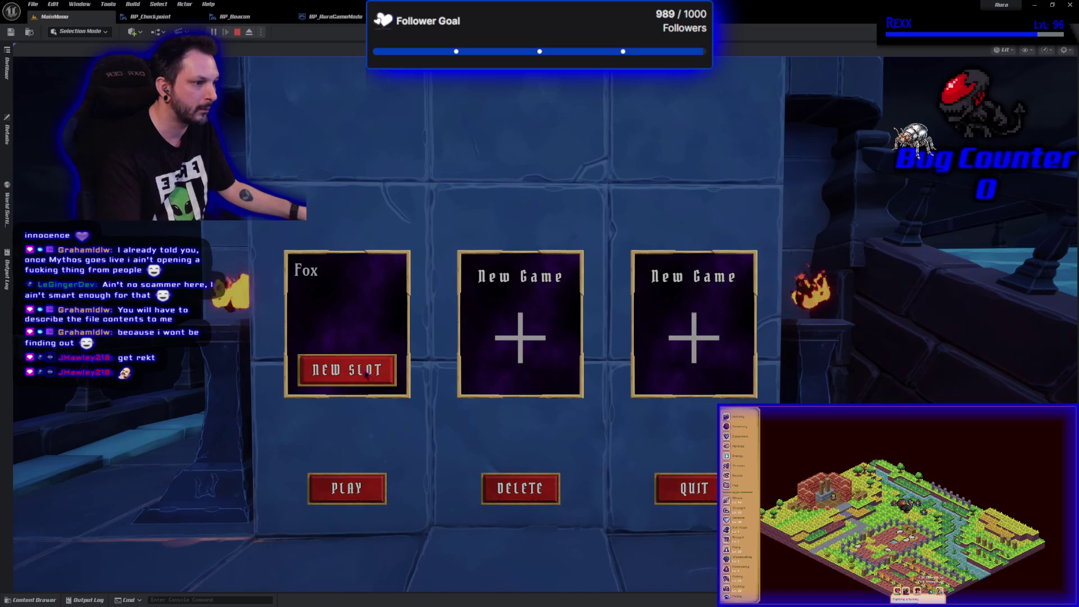
left_click(354, 371)
left_click(364, 489)
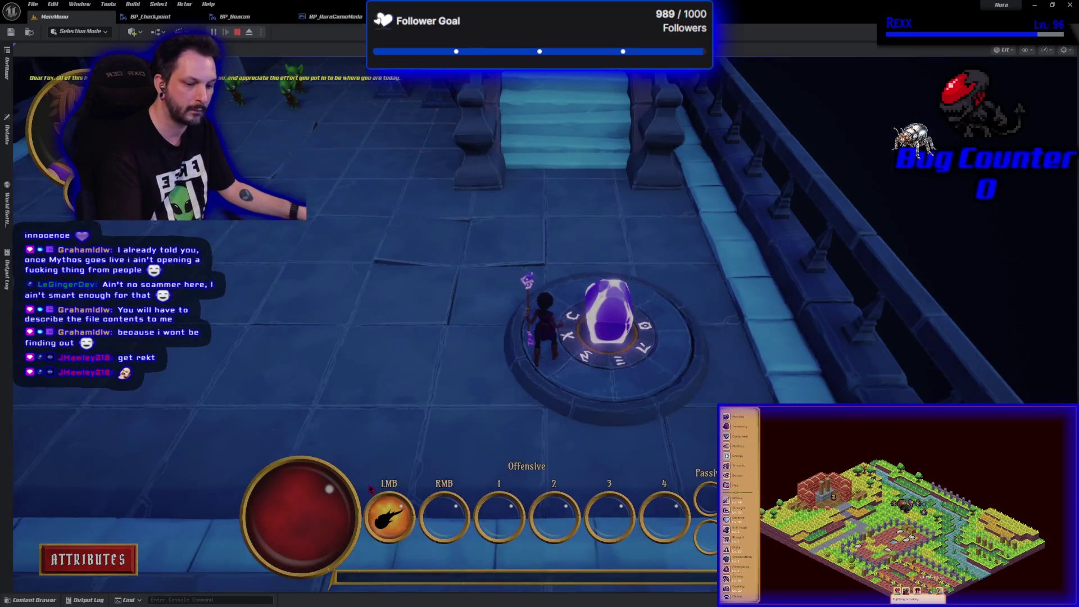
- Run past the goblins, up the staircase and across the floor toward the crystal, then stop playing
key("w")
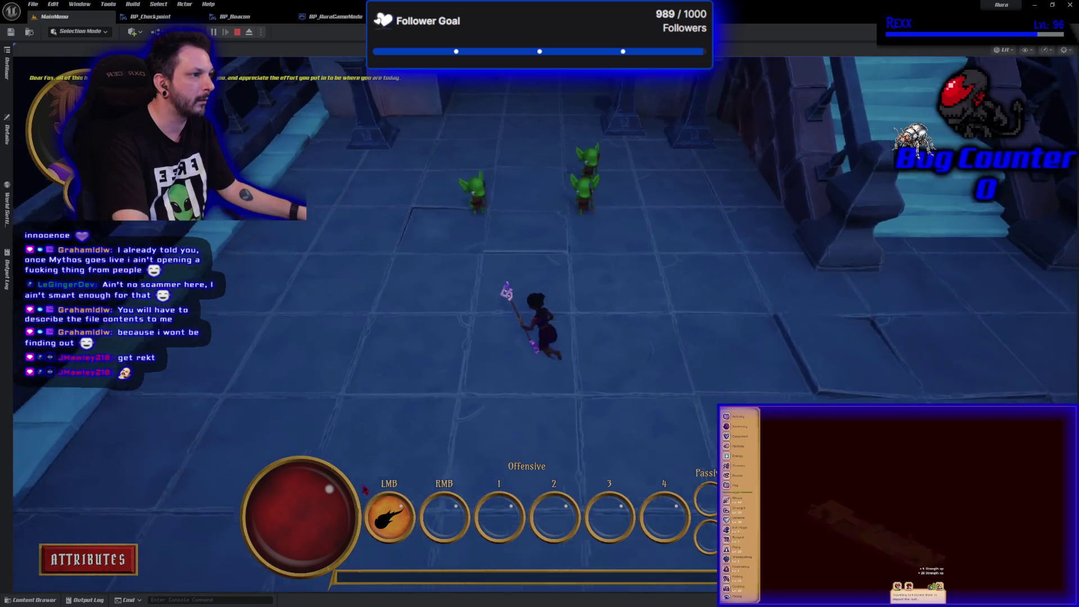
key("w")
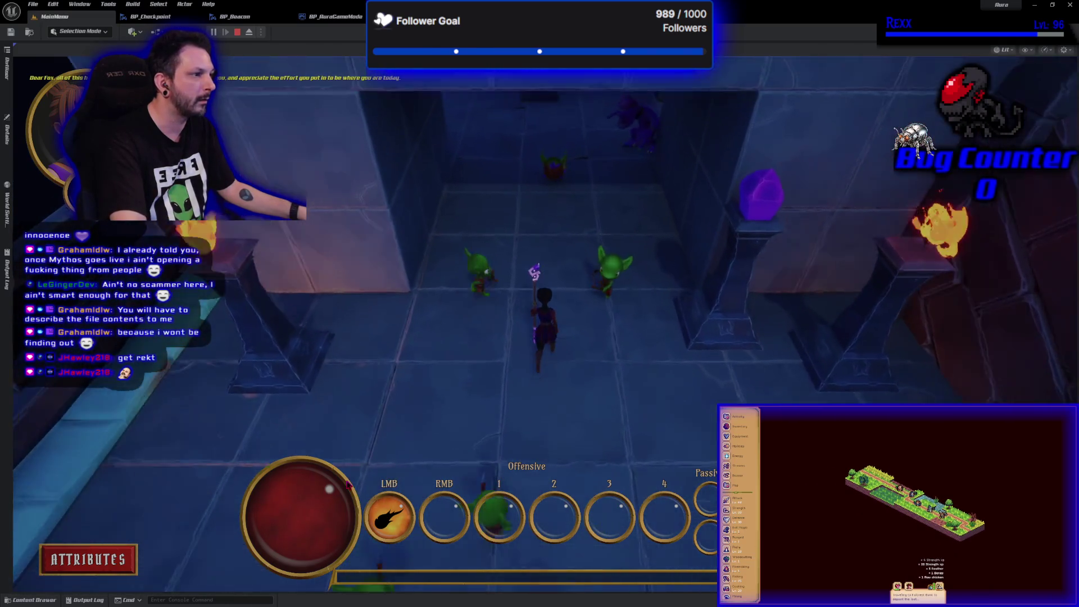
key("w")
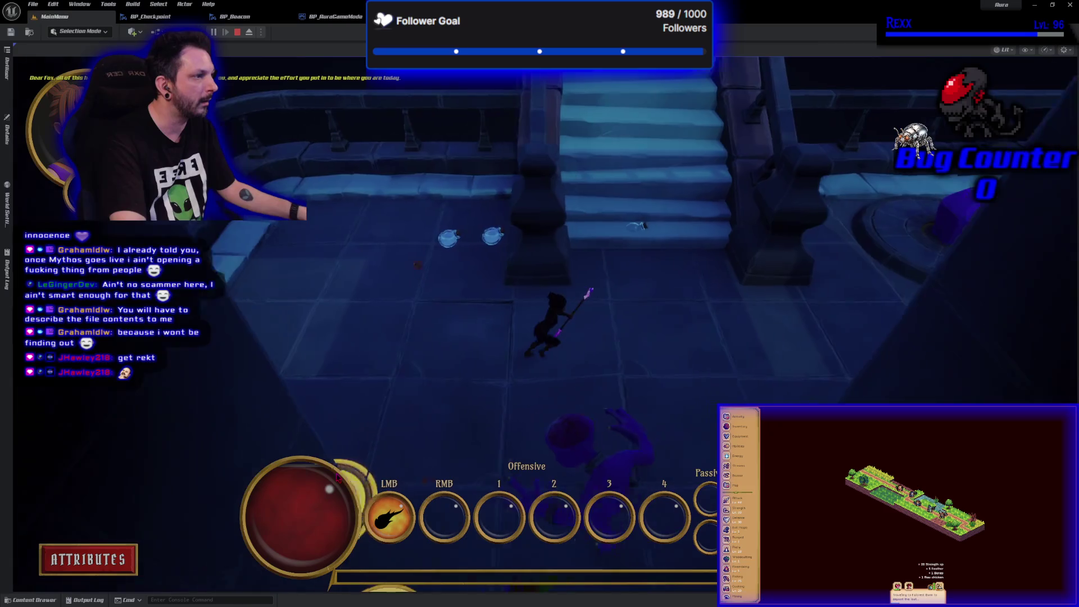
key("w")
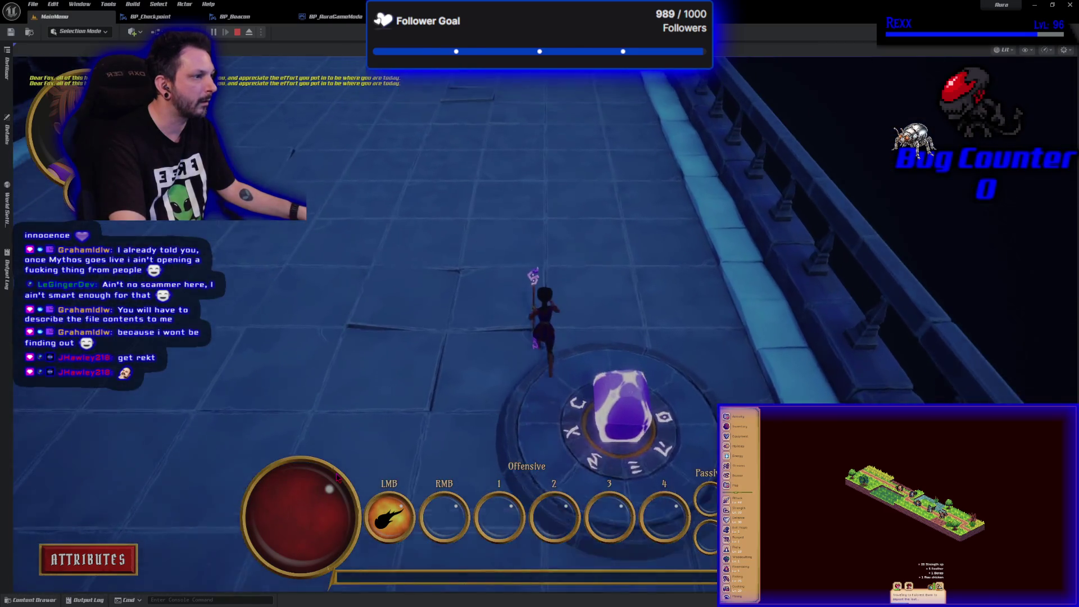
key("w")
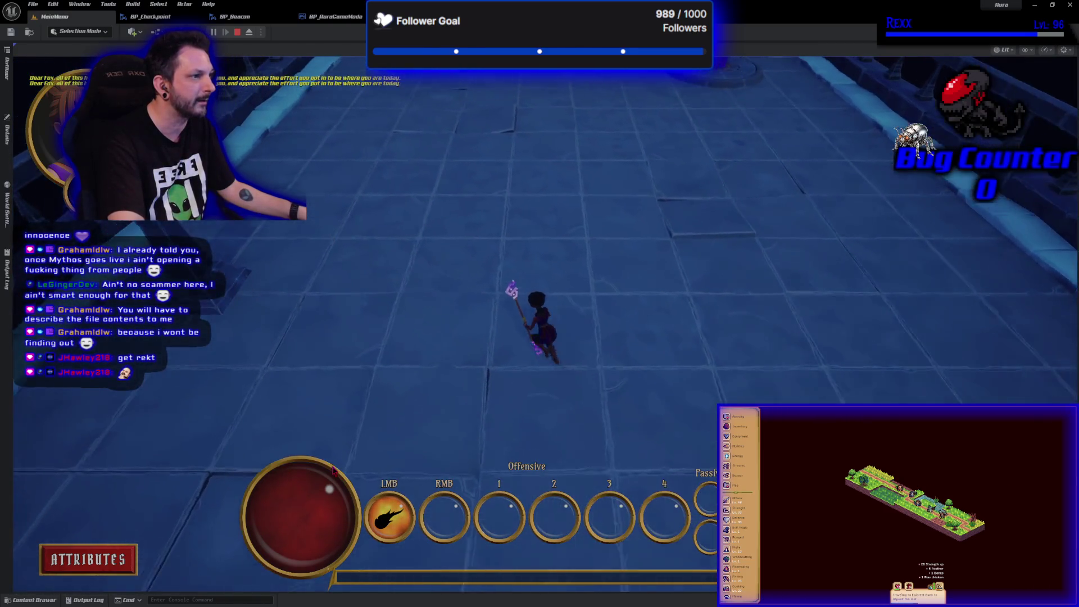
key("w")
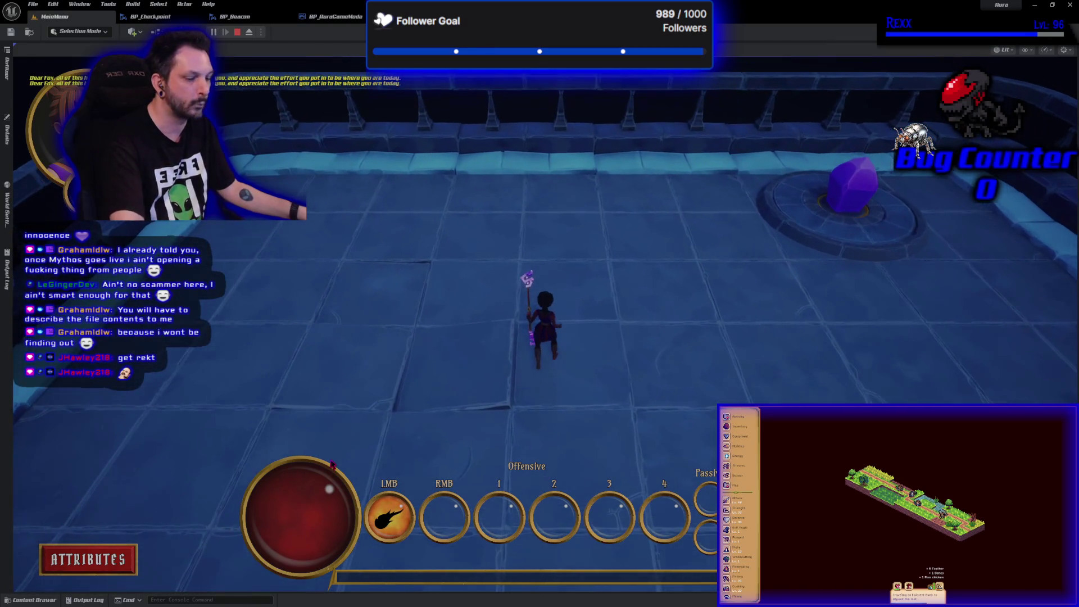
key("Escape")
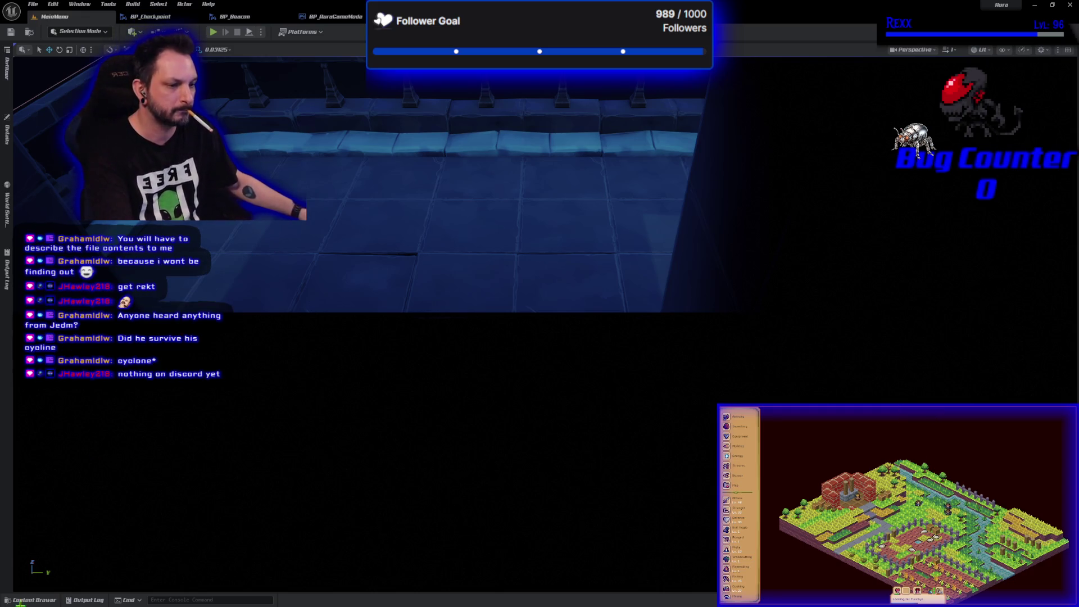
- Open Dungeon_2 and place a map entrance staircase from the Checkpoint blueprints onto the floor
left_click(28, 600)
double_click(171, 427)
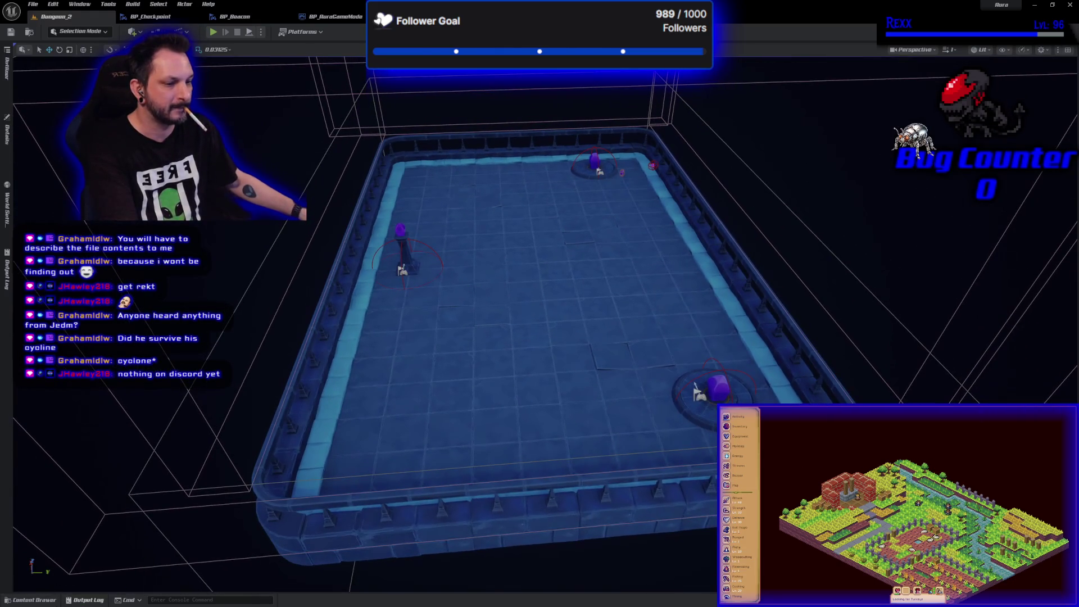
left_click(28, 600)
left_click(48, 453)
mouse_move(210, 400)
left_mouse_down()
mouse_move(404, 299)
mouse_move(478, 231)
left_mouse_up()
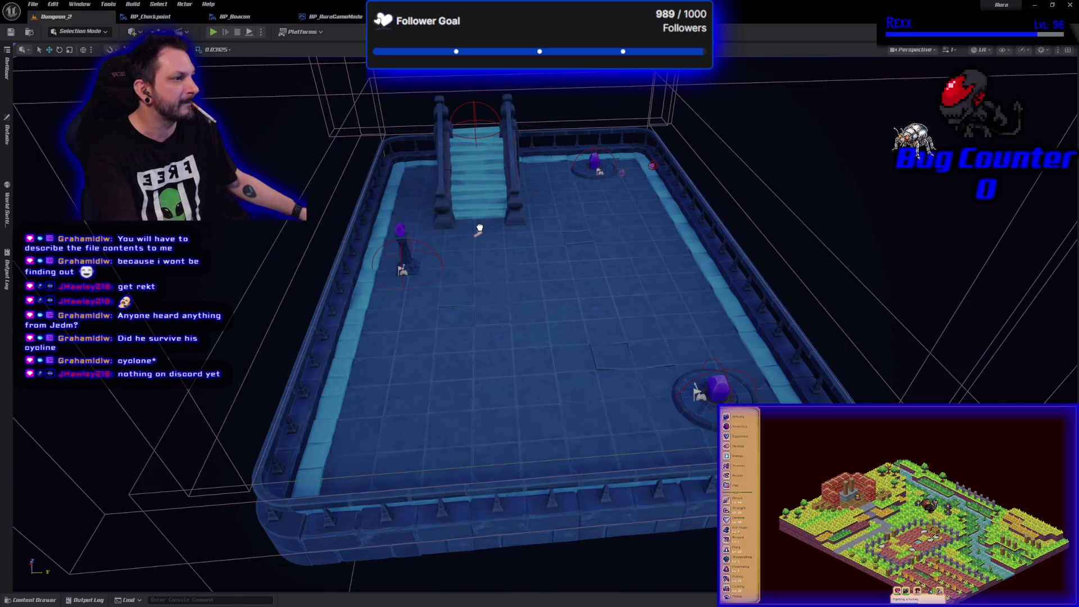
key("f")
mouse_move(476, 228)
left_mouse_down()
mouse_move(466, 253)
mouse_move(476, 229)
left_mouse_up()
key("End")
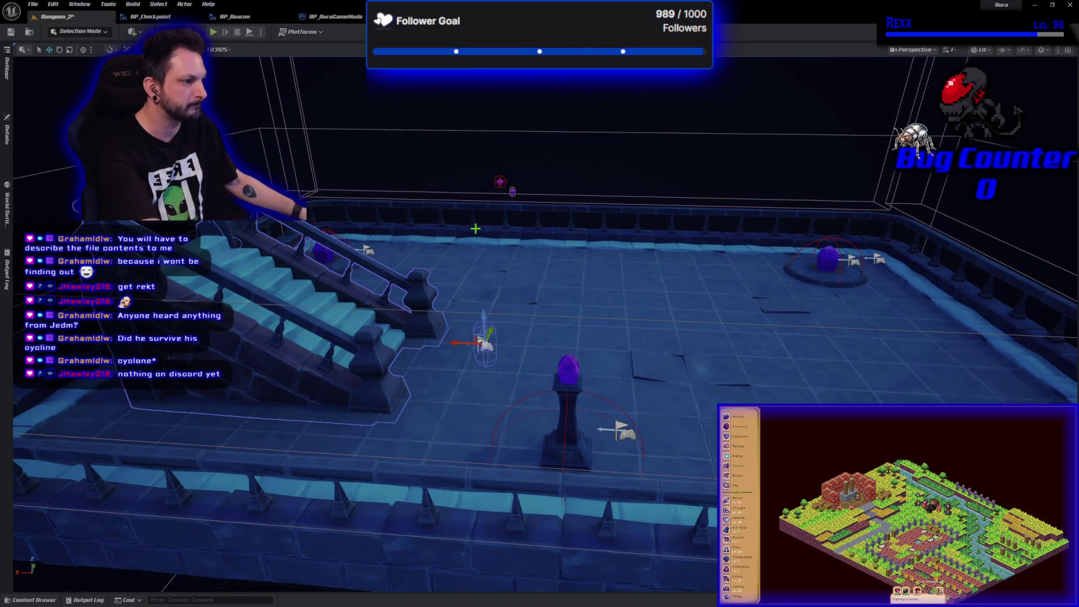
mouse_move(458, 342)
left_mouse_down()
mouse_move(388, 339)
mouse_move(500, 344)
mouse_move(453, 351)
left_mouse_up()
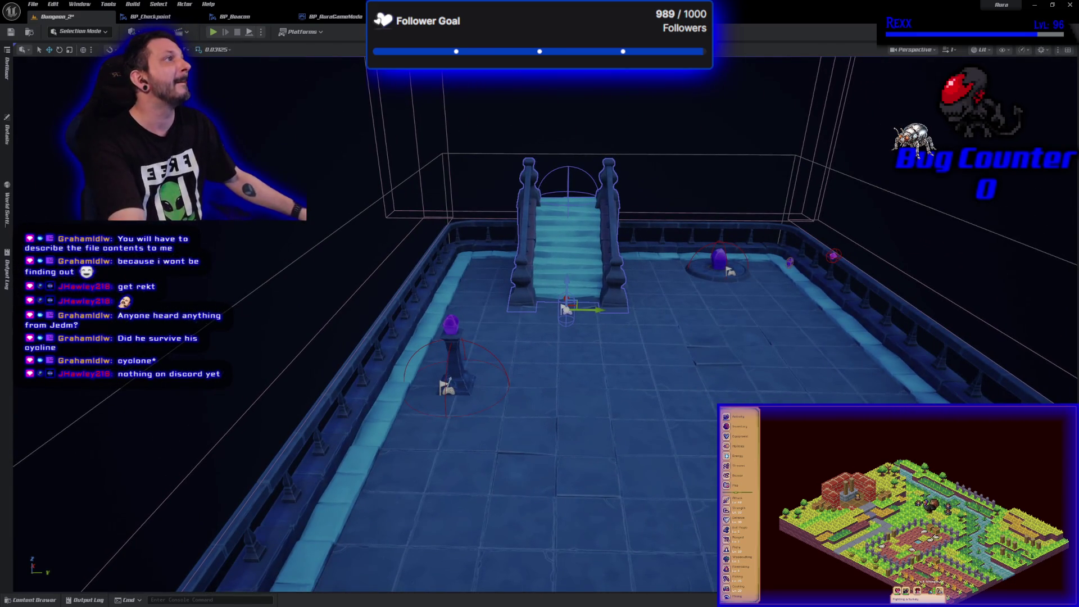
- Set the map entrance's Destination Map to Dungeon and bring up the Maps folder
left_click(7, 130)
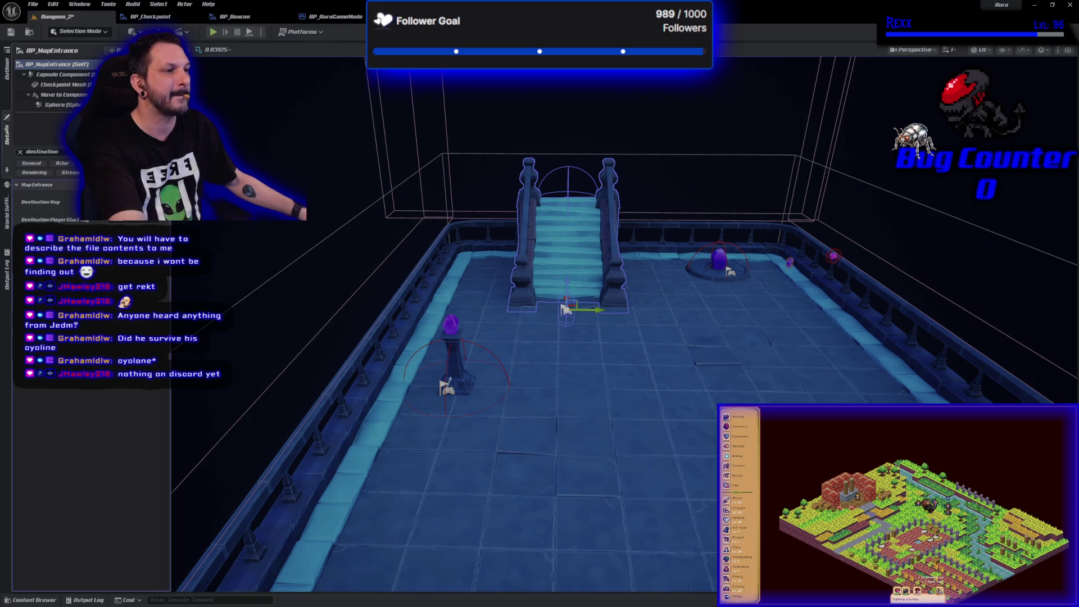
left_click(169, 203)
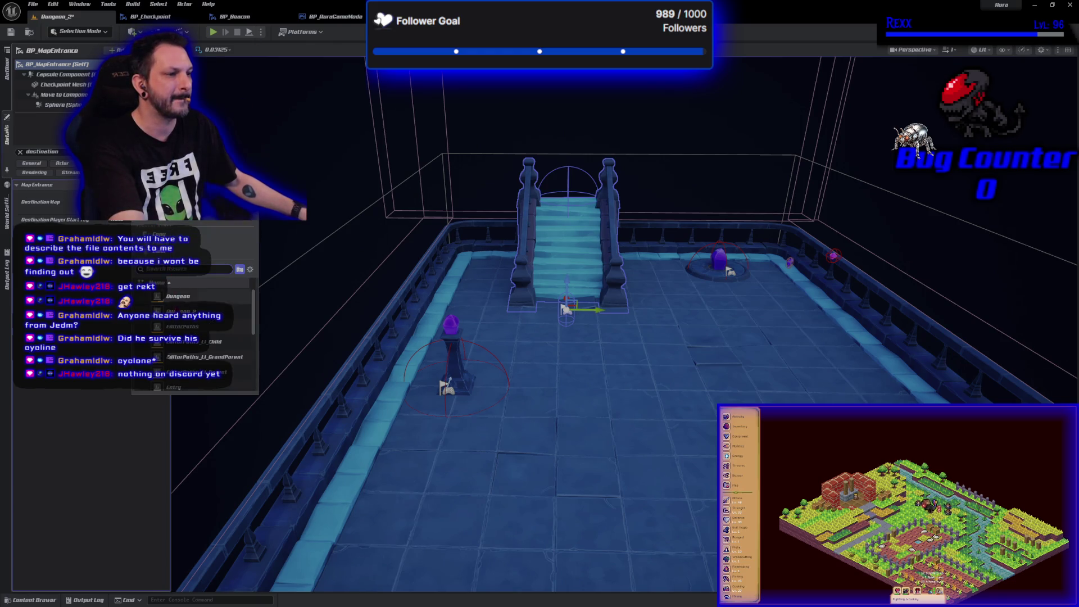
left_click(177, 297)
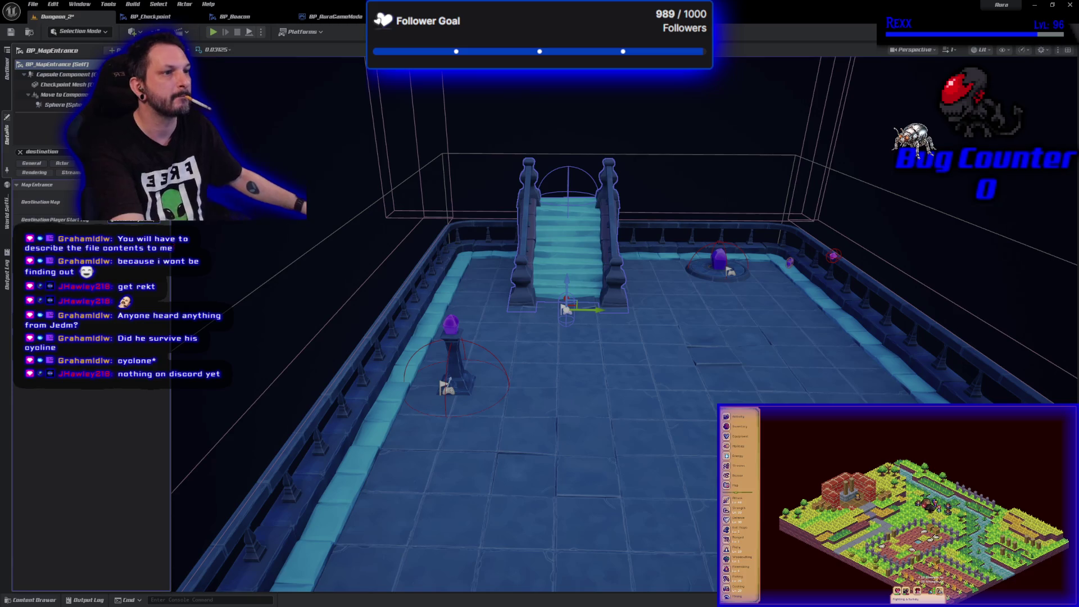
left_click(11, 32)
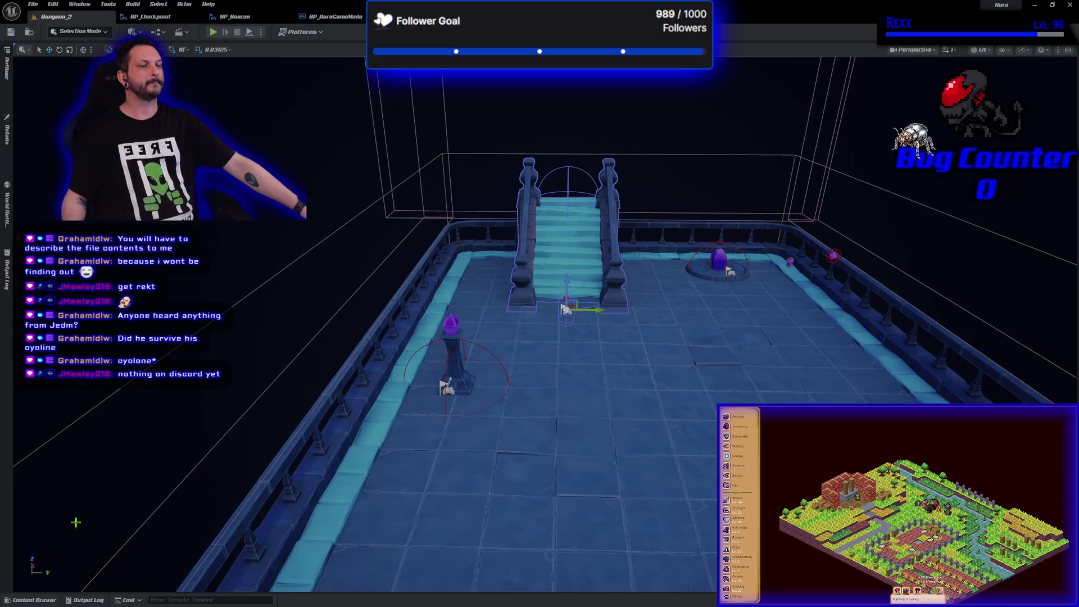
left_click(50, 602)
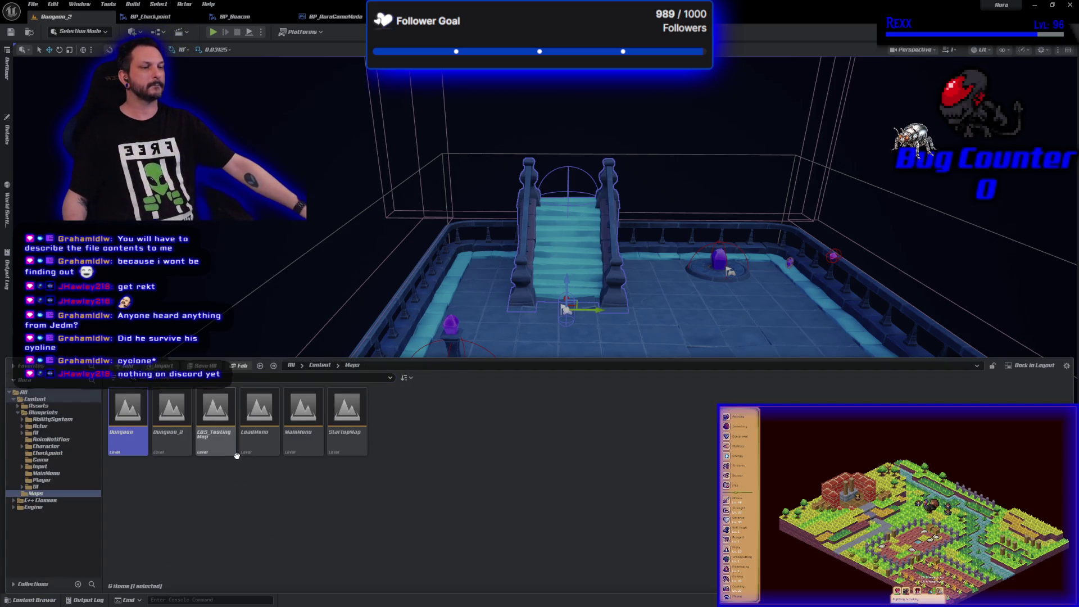
- Open MainMenu, start Play-in-Editor, and delete the existing Fox save slot
double_click(304, 413)
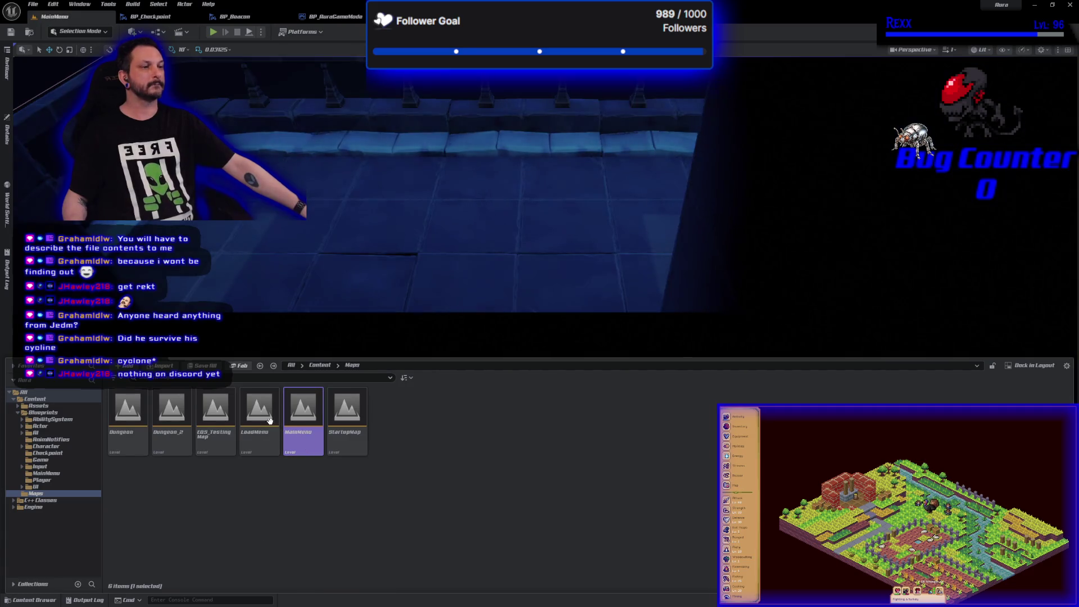
left_click(212, 33)
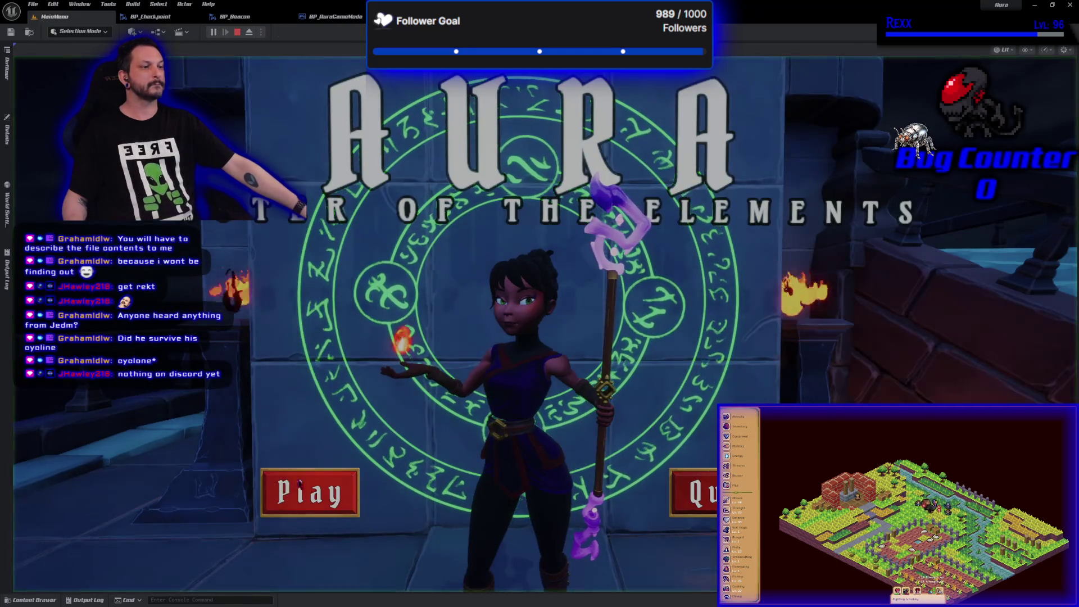
left_click(309, 492)
left_click(520, 488)
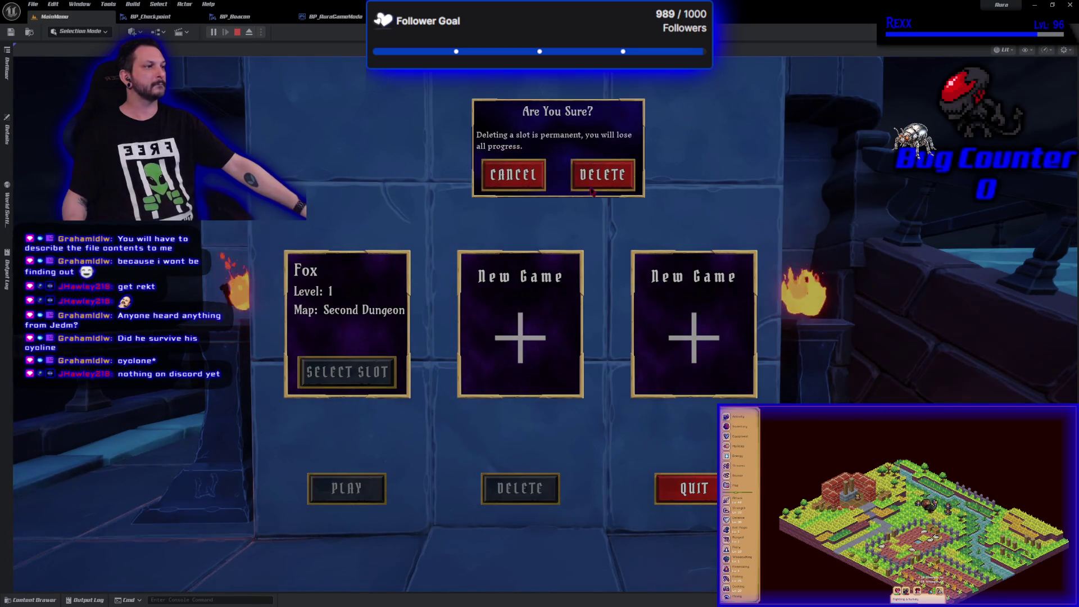
left_click(602, 174)
- Create a fresh 'Fox' save slot and load it into the dungeon
left_click(347, 337)
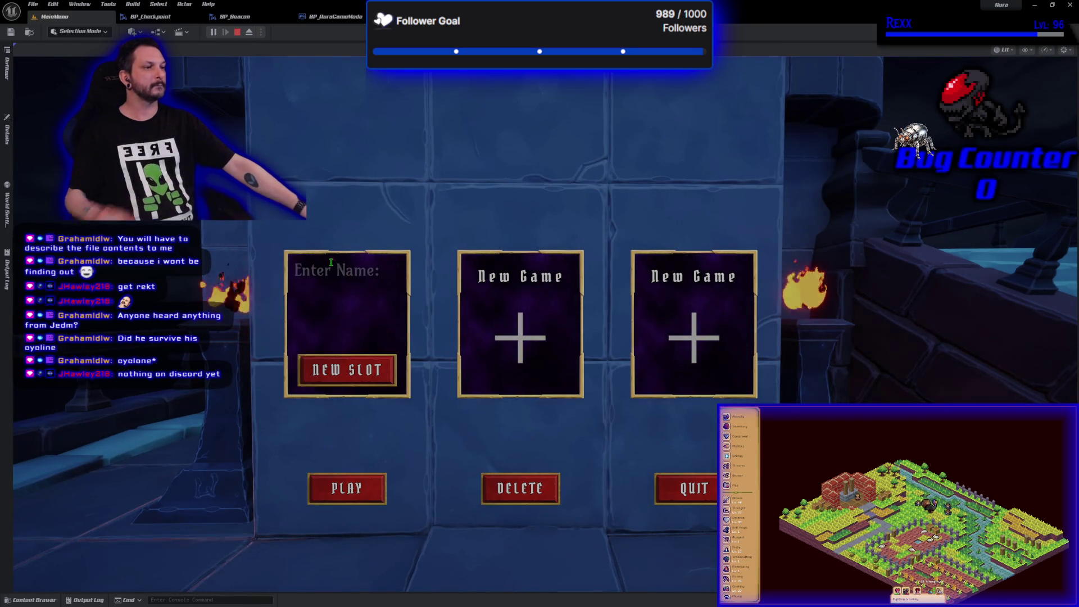
type("Fox")
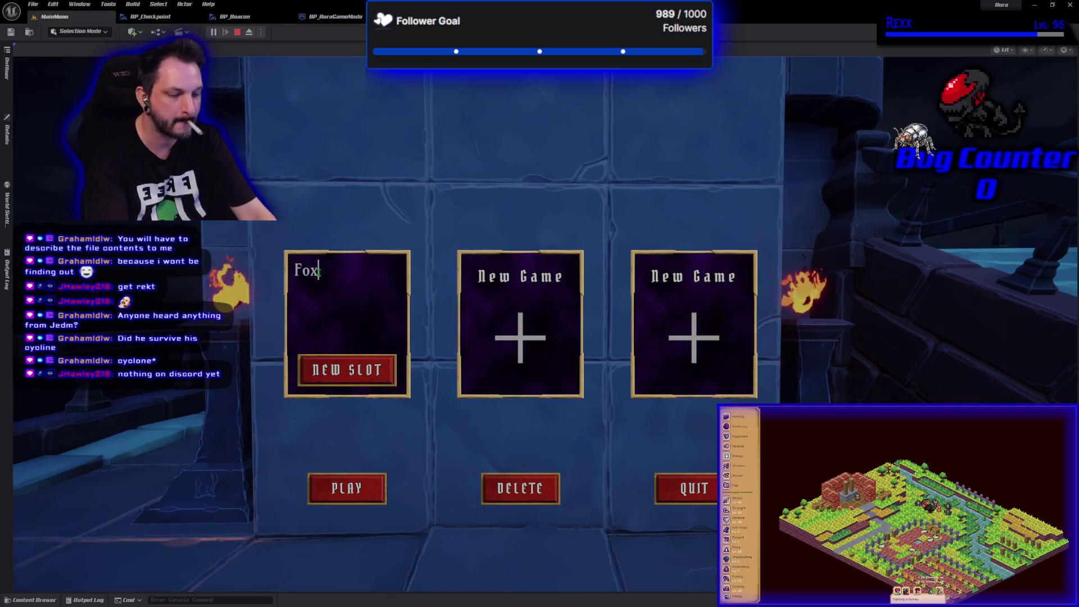
left_click(347, 370)
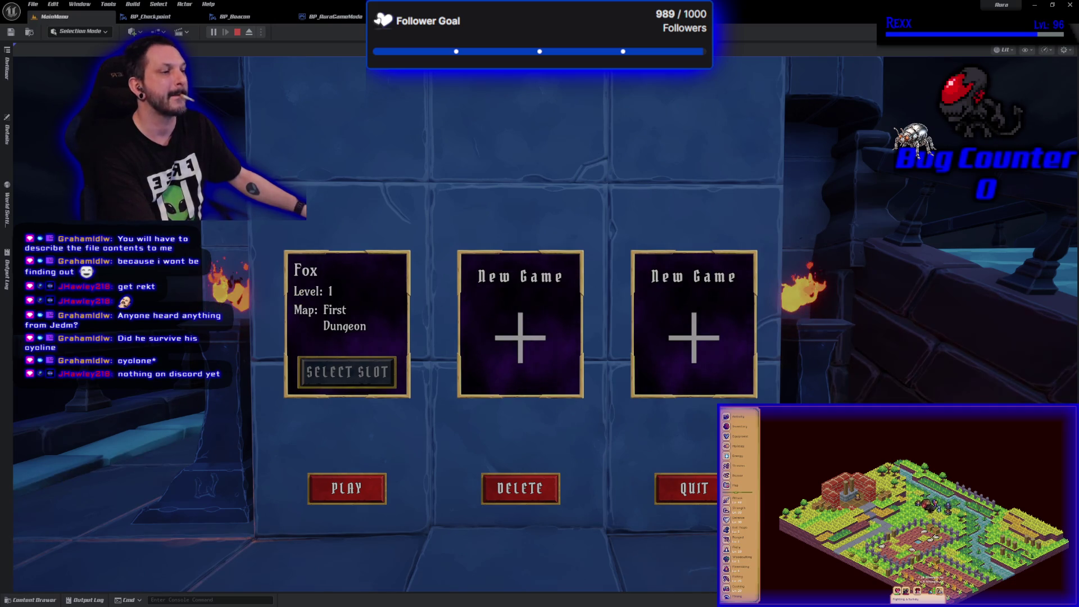
left_click(365, 490)
left_click(365, 494)
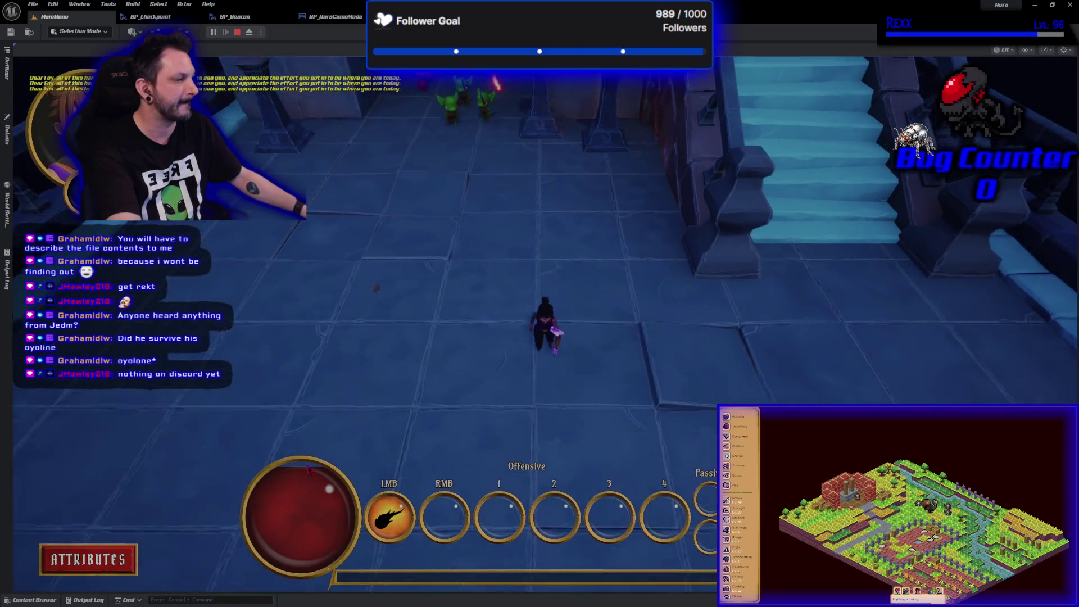
- Press Esc to stop the Play-in-Editor session
key("Escape")
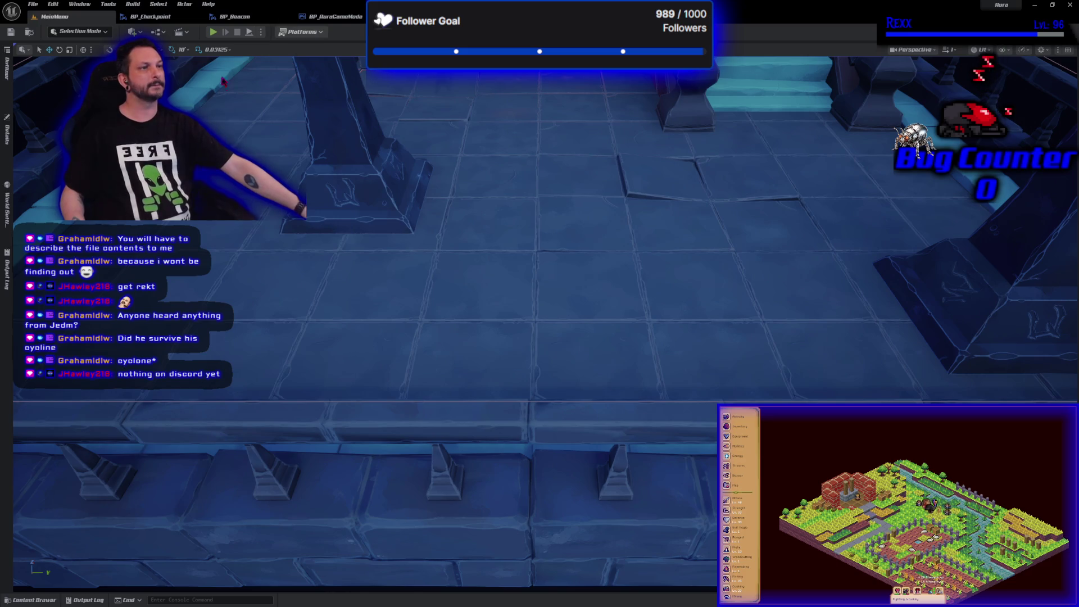
- In a new test run, delete the Fox save slot, stop the game, and switch to GitHub Desktop
left_click(213, 31)
left_click(309, 492)
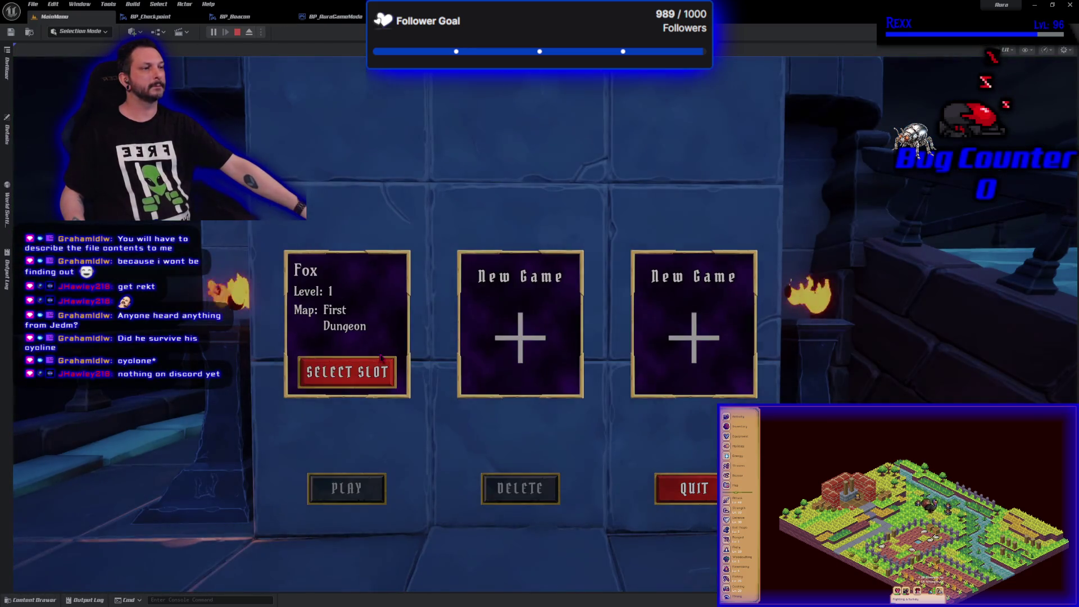
left_click(515, 486)
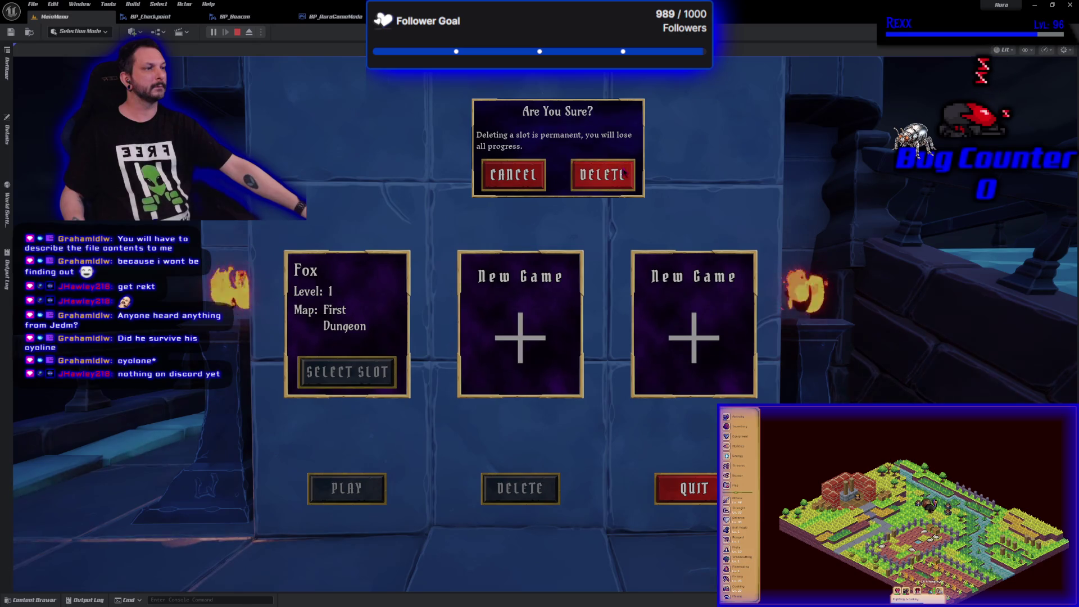
left_click(602, 174)
left_click(709, 490)
left_click(709, 492)
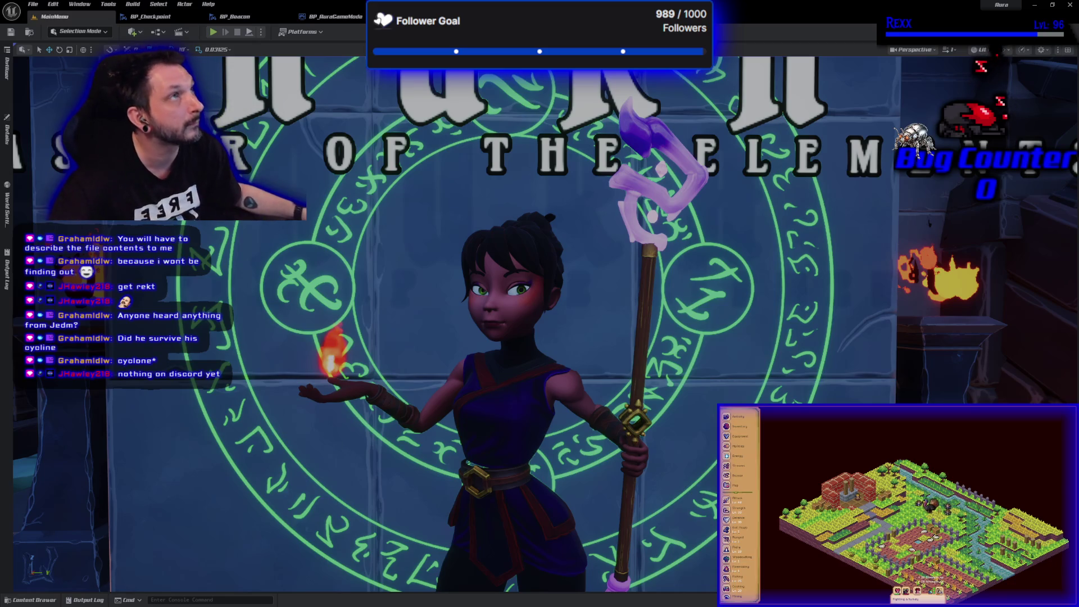
key("alt+Tab")
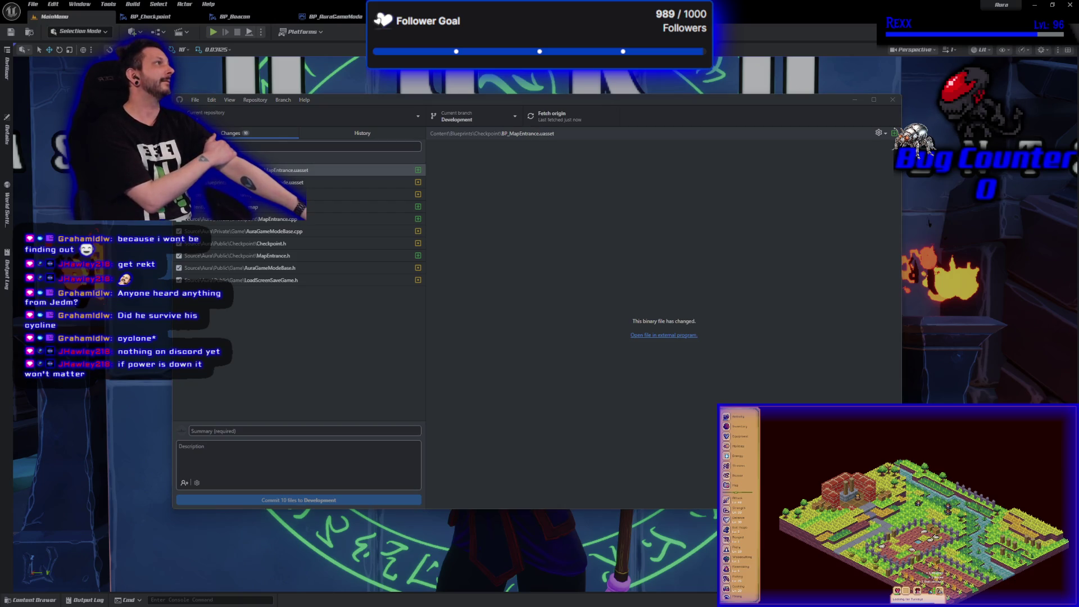
- Commit the 10 changed files to Development as 'Map Entrance' and push to origin
left_click(331, 429)
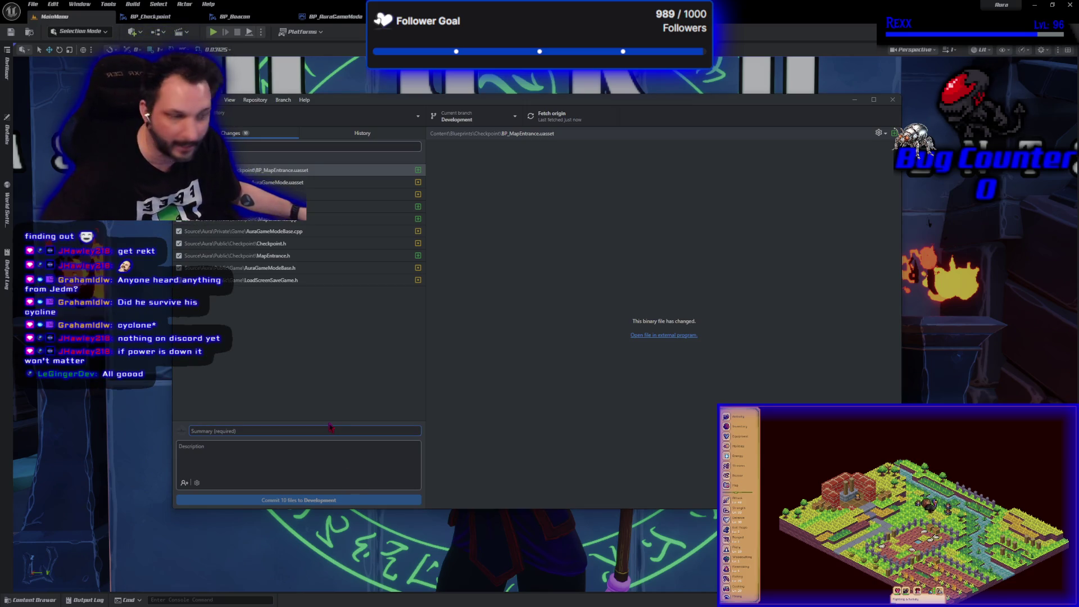
type("Map Entrance")
left_click(332, 500)
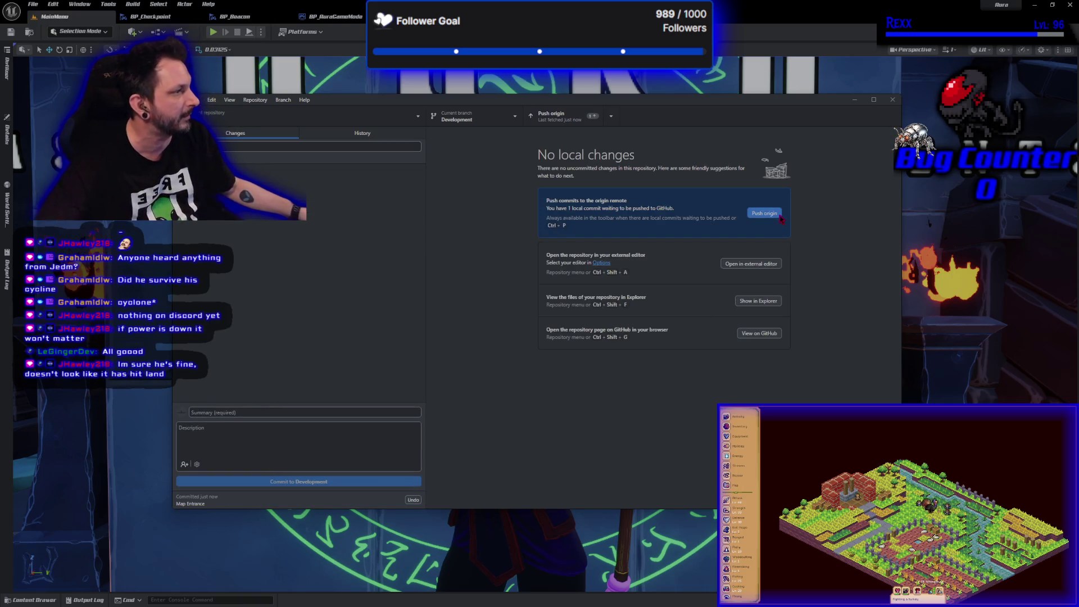
left_click(766, 213)
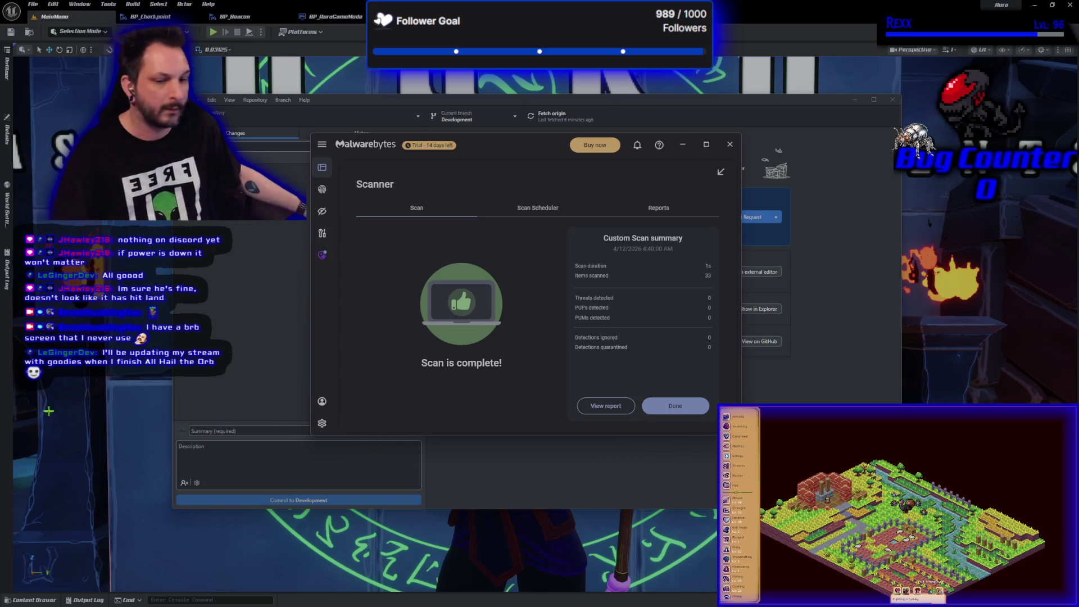
- Close the Malwarebytes scanner window after its clean custom scan
left_click(731, 145)
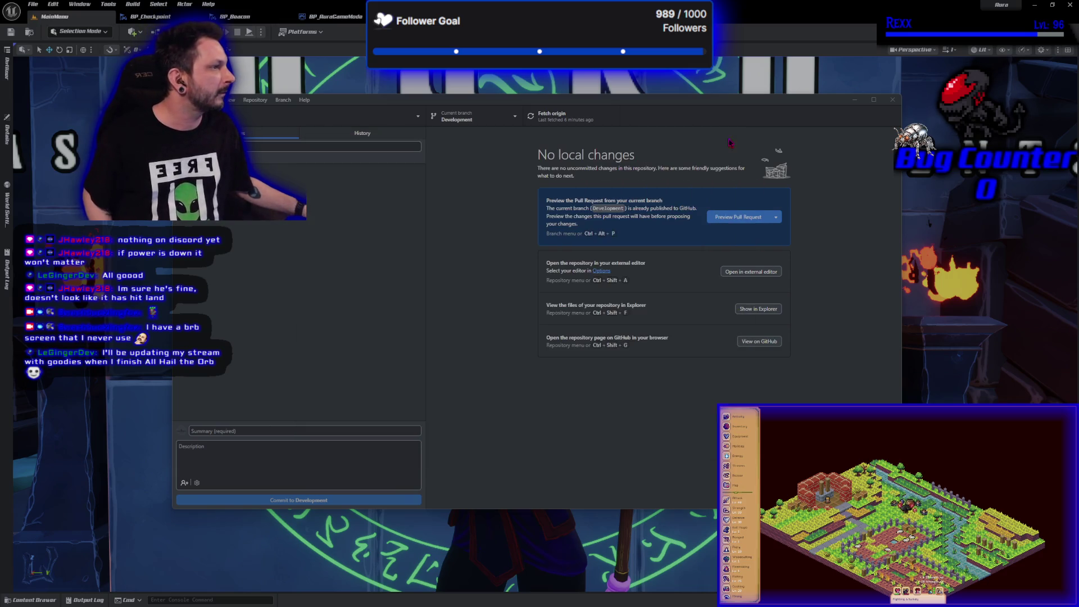
- Close GitHub Desktop, the Unreal Editor and JetBrains Rider in turn
left_click(893, 101)
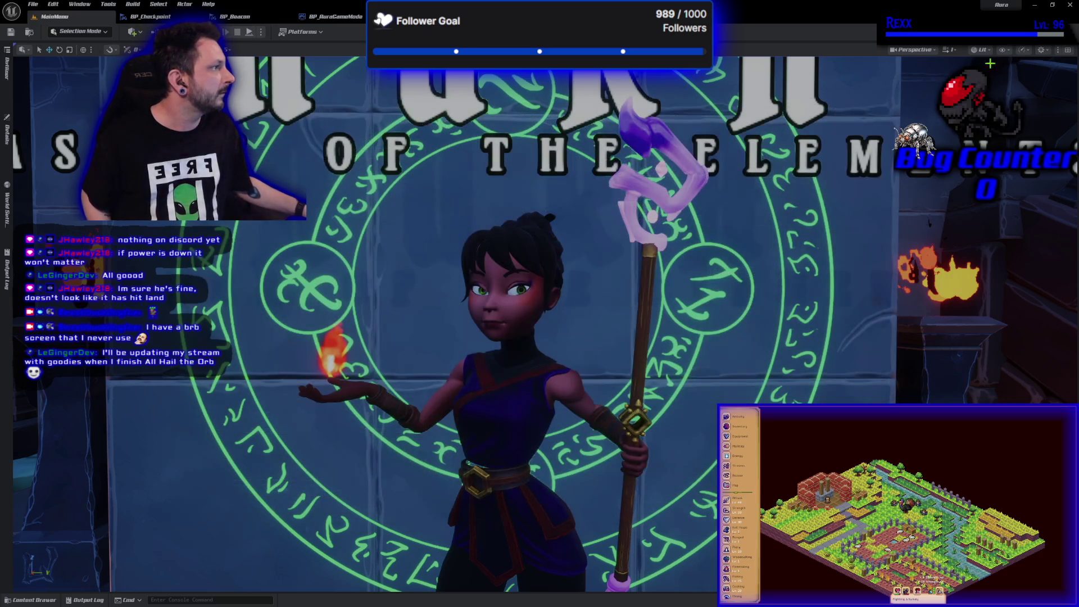
left_click(1071, 7)
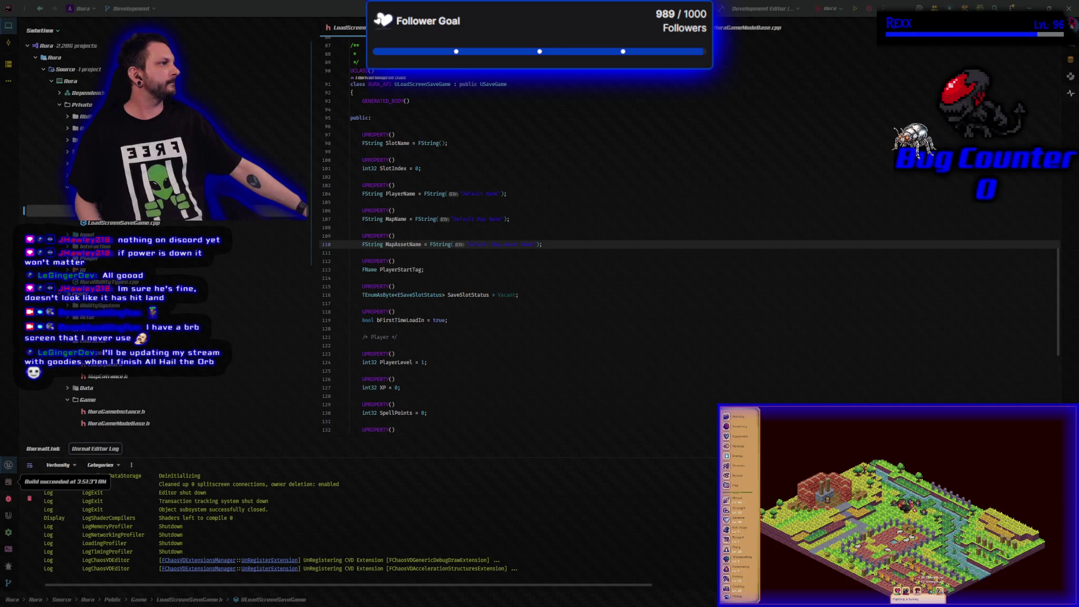
left_click(1070, 10)
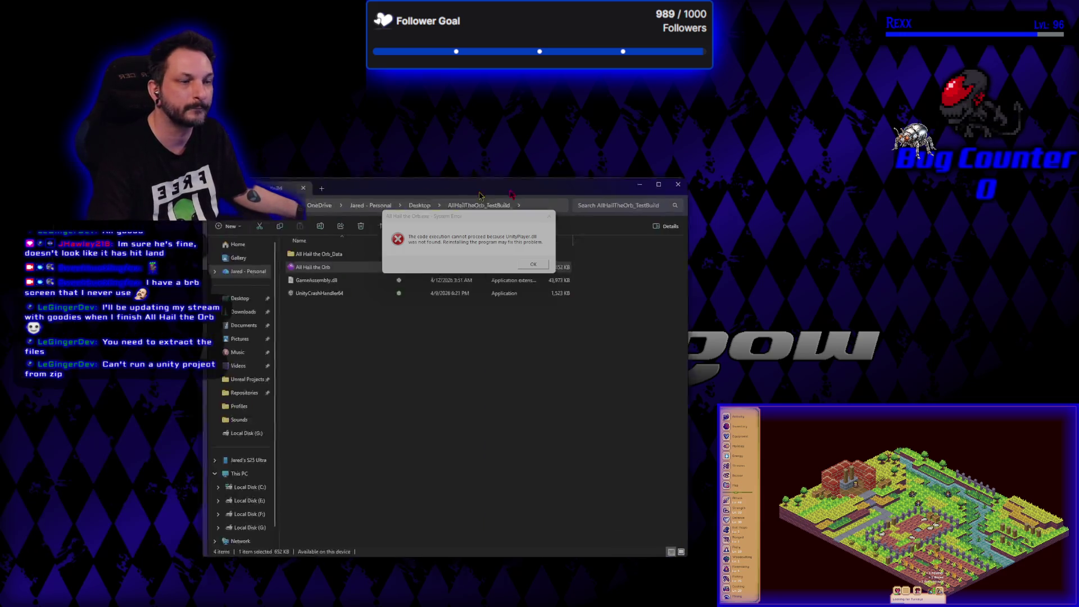
- Move the test build folder and error aside, then dismiss the missing UnityPlayer.dll error
left_click_drag(410, 177, 725, 104)
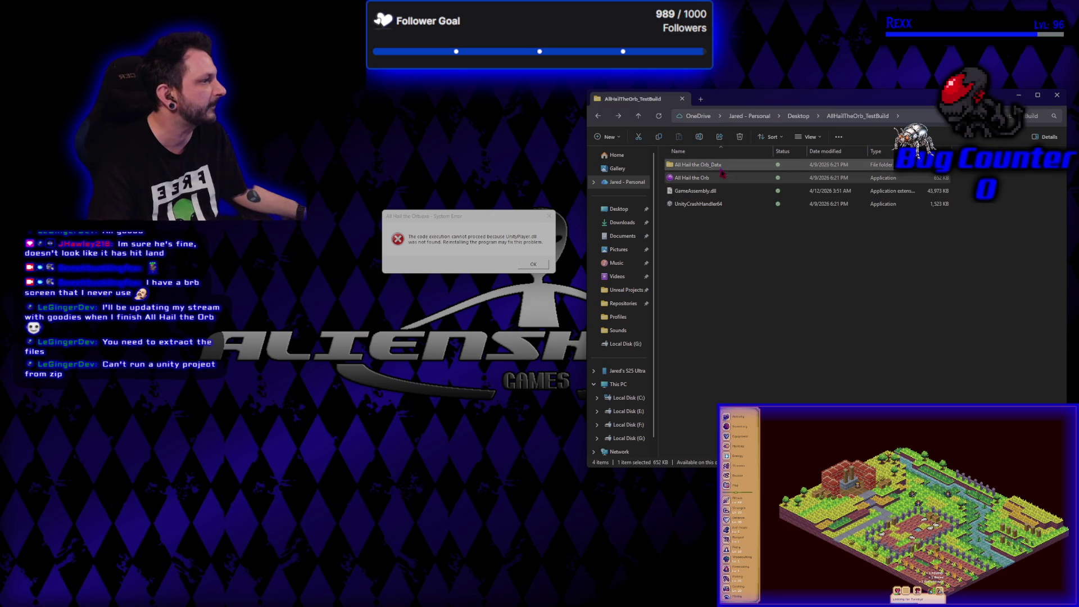
mouse_move(466, 216)
left_mouse_down()
mouse_move(442, 191)
mouse_move(804, 240)
mouse_move(819, 252)
left_mouse_up()
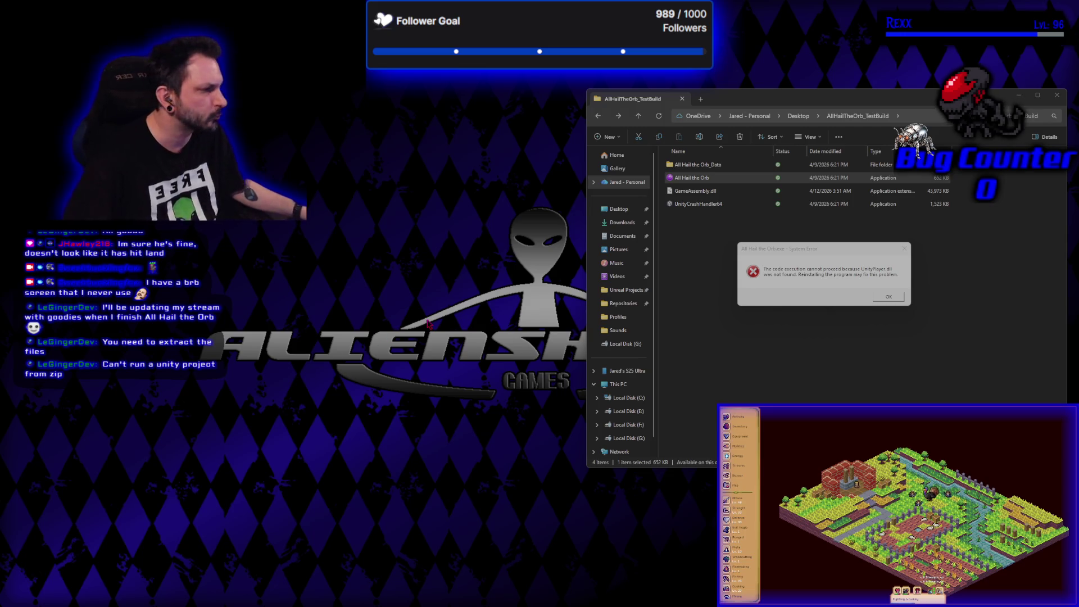
left_click(904, 249)
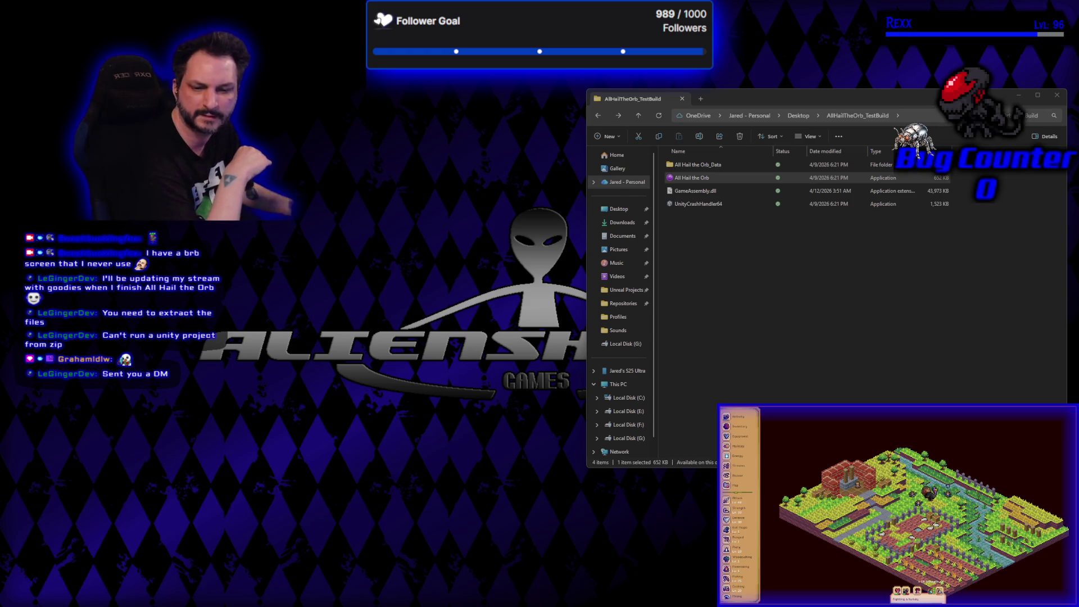
- Extract the TestRun zip from Downloads with 7-Zip into the AllHailTheOrb_TestBuild folder
left_click(624, 223)
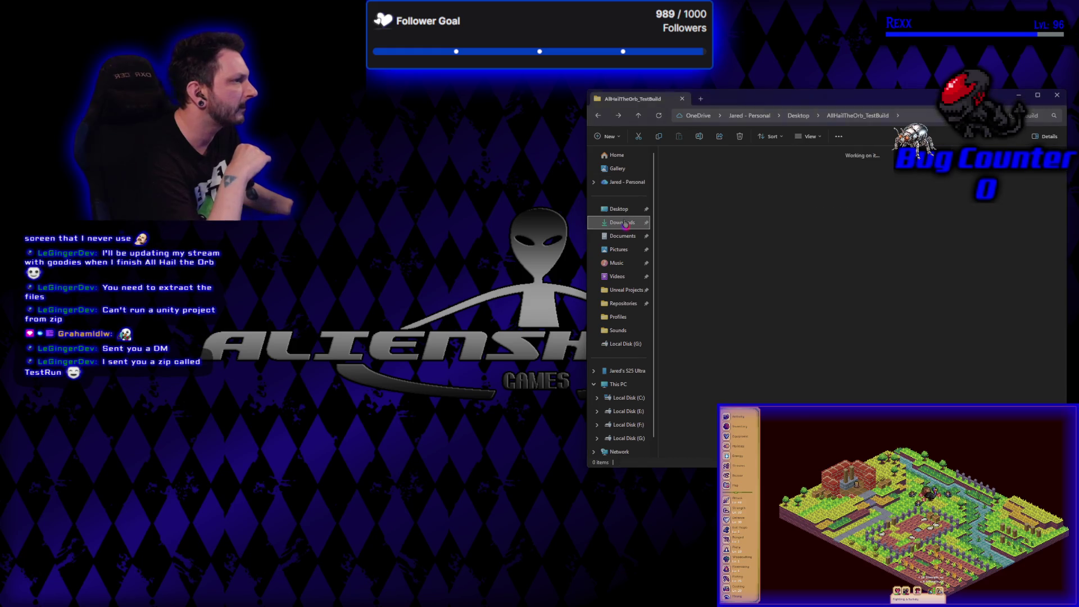
right_click(691, 191)
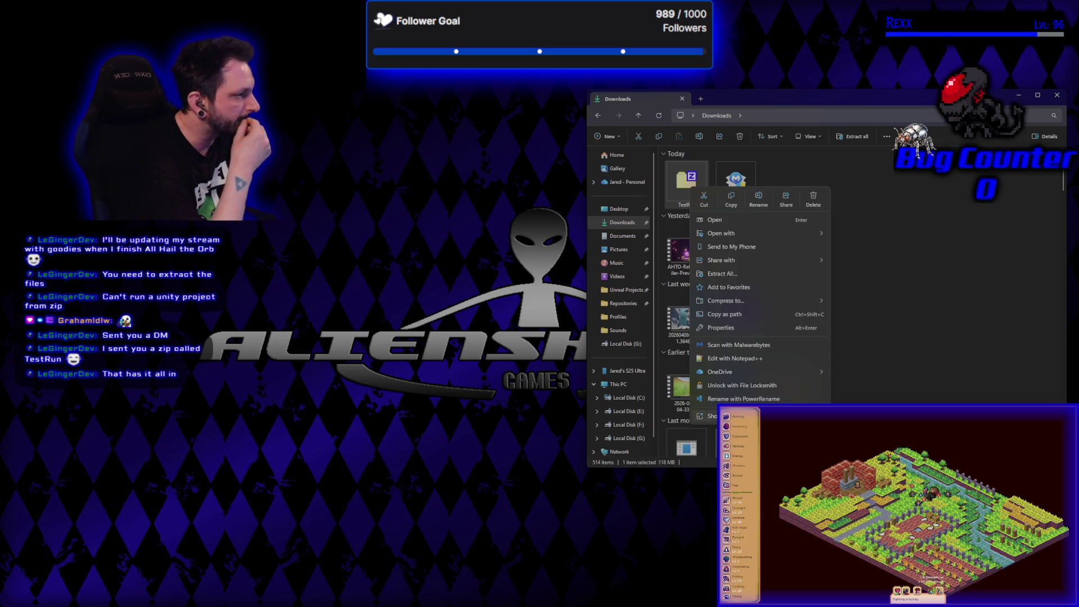
left_click(710, 416)
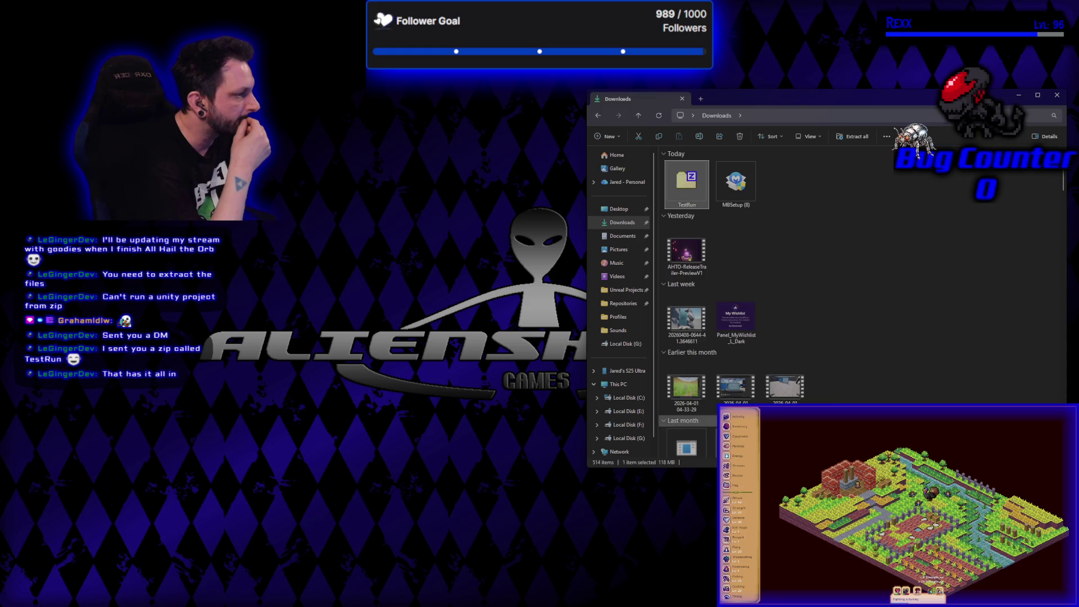
mouse_move(742, 284)
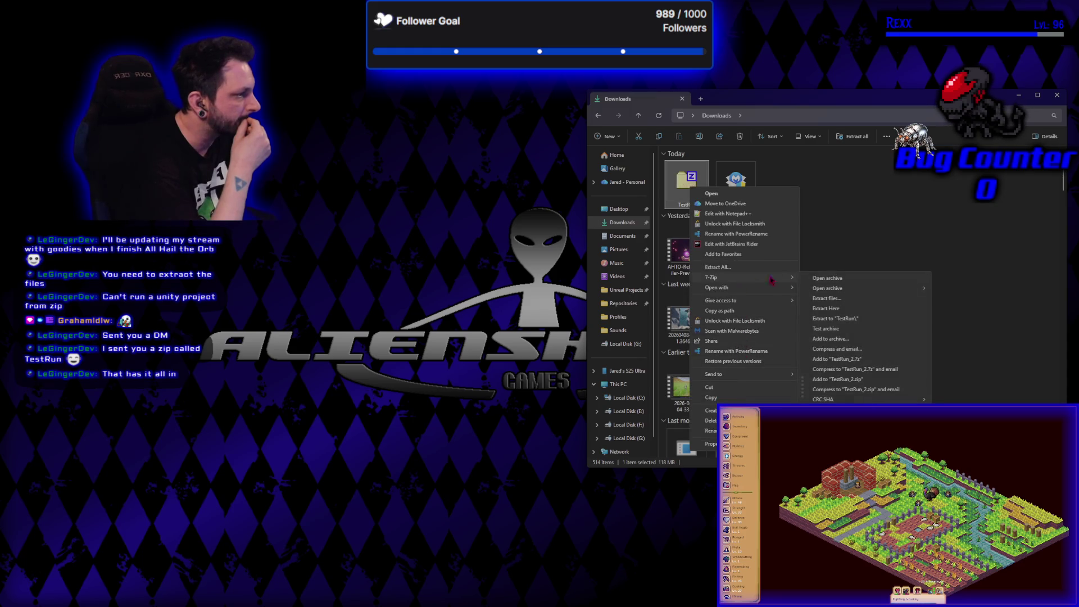
left_click(807, 285)
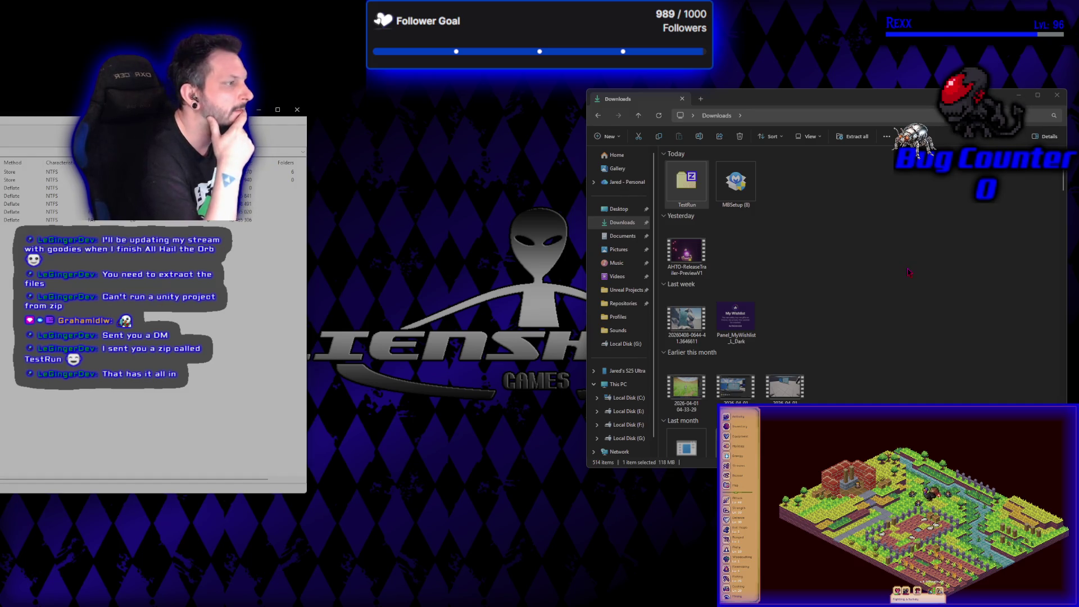
left_click(752, 310)
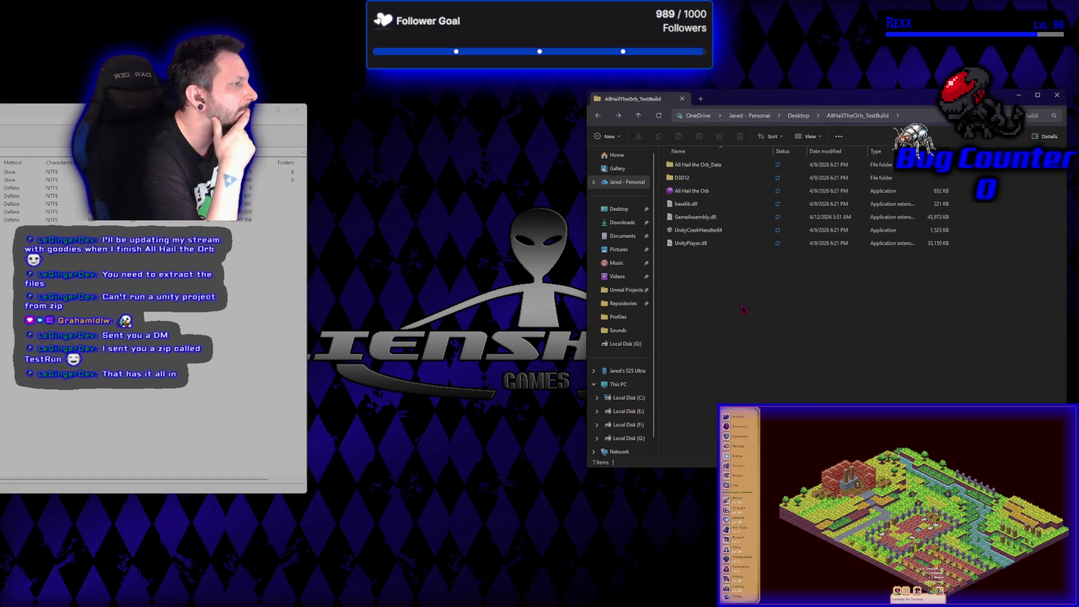
- Close the 7-Zip archive window
left_click(303, 112)
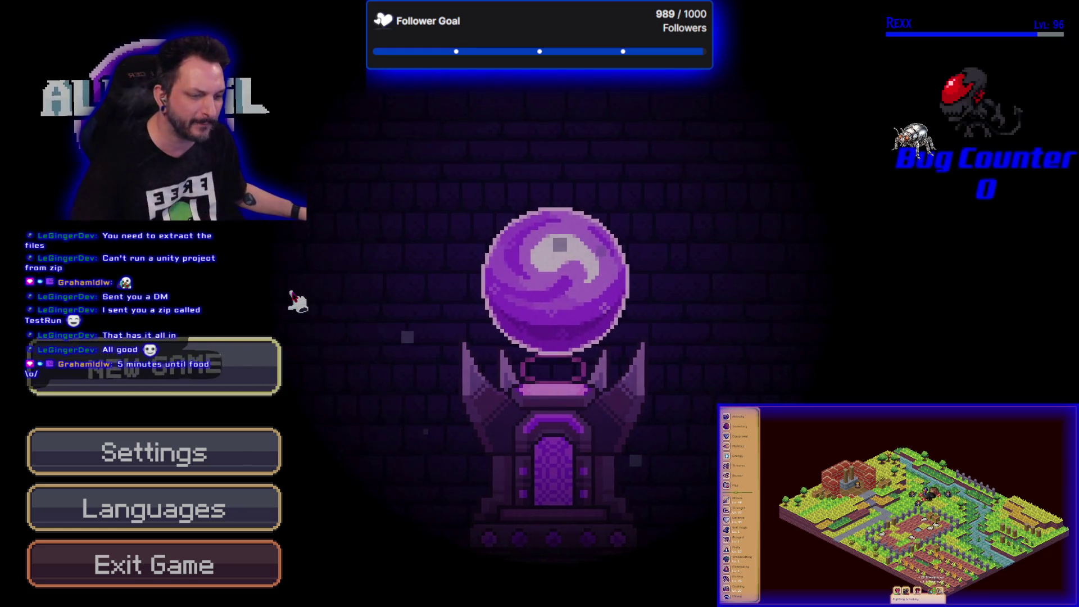
- Turn off VSync and lower Resource Opacity in the game settings, then exit settings
left_click(175, 466)
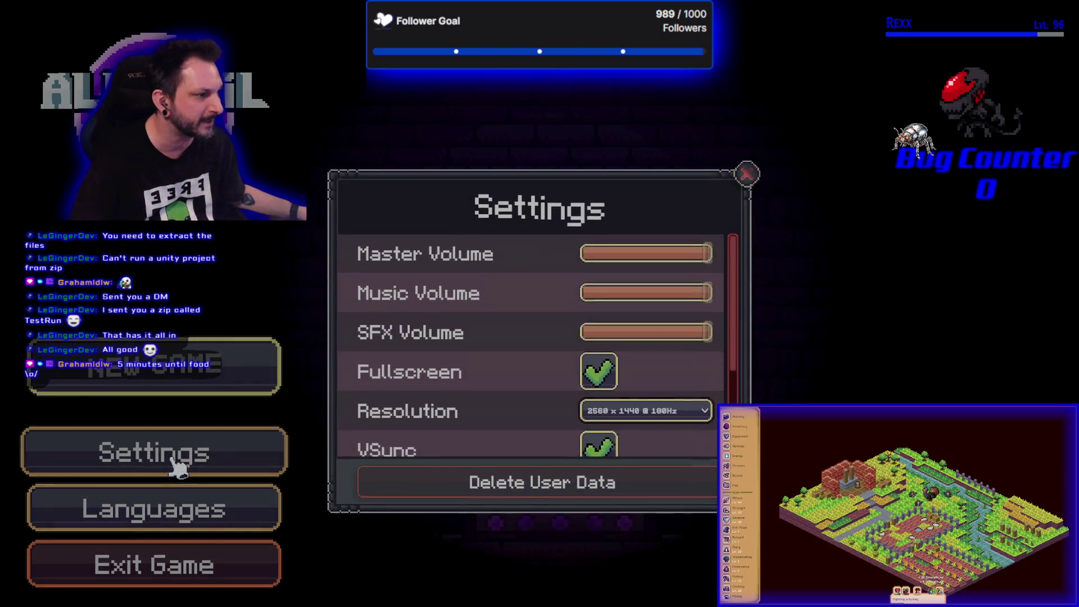
scroll(562, 364, "down", 2)
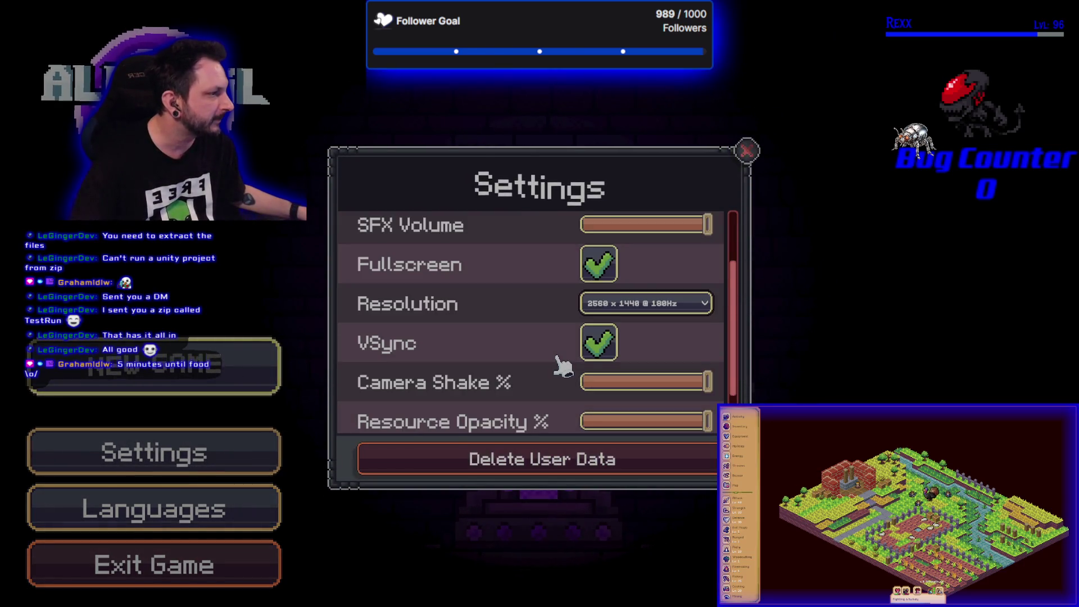
scroll(561, 366, "down", 2)
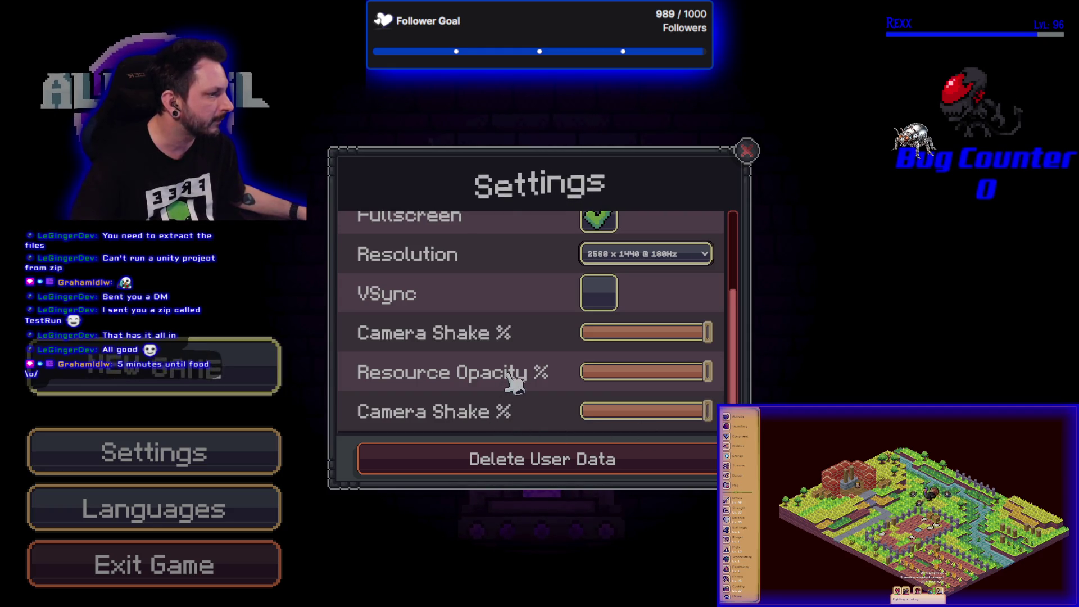
scroll(547, 414, "up", 4)
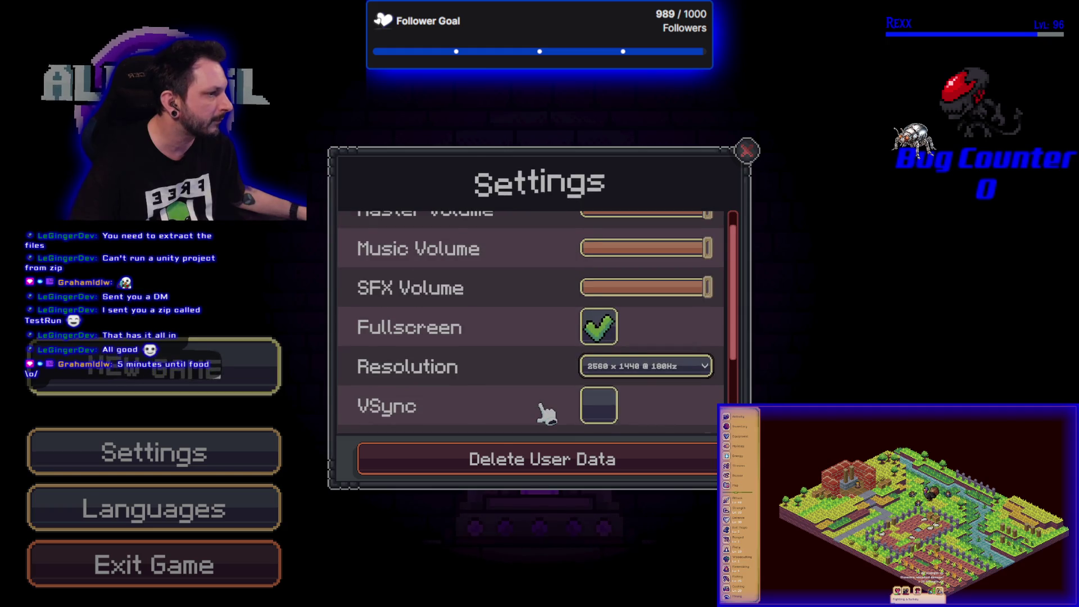
scroll(547, 414, "down", 5)
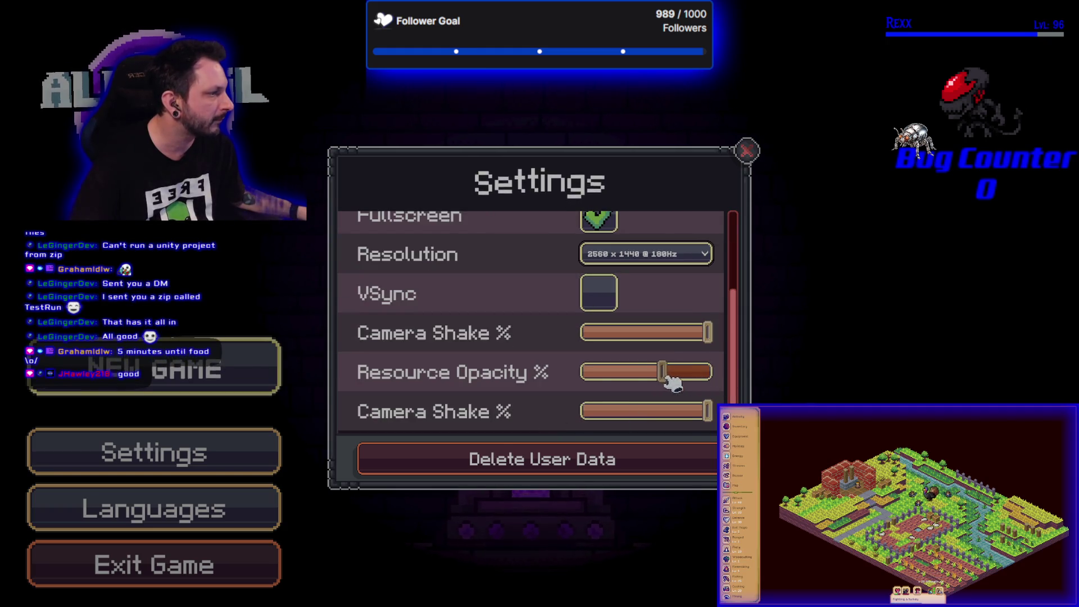
scroll(590, 303, "up", 5)
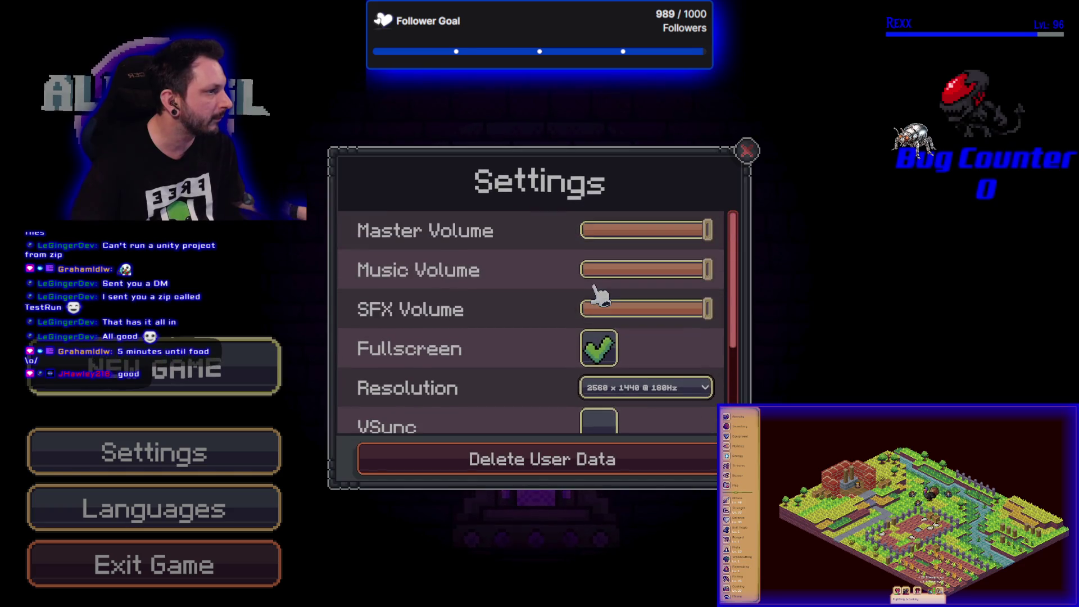
left_click(748, 150)
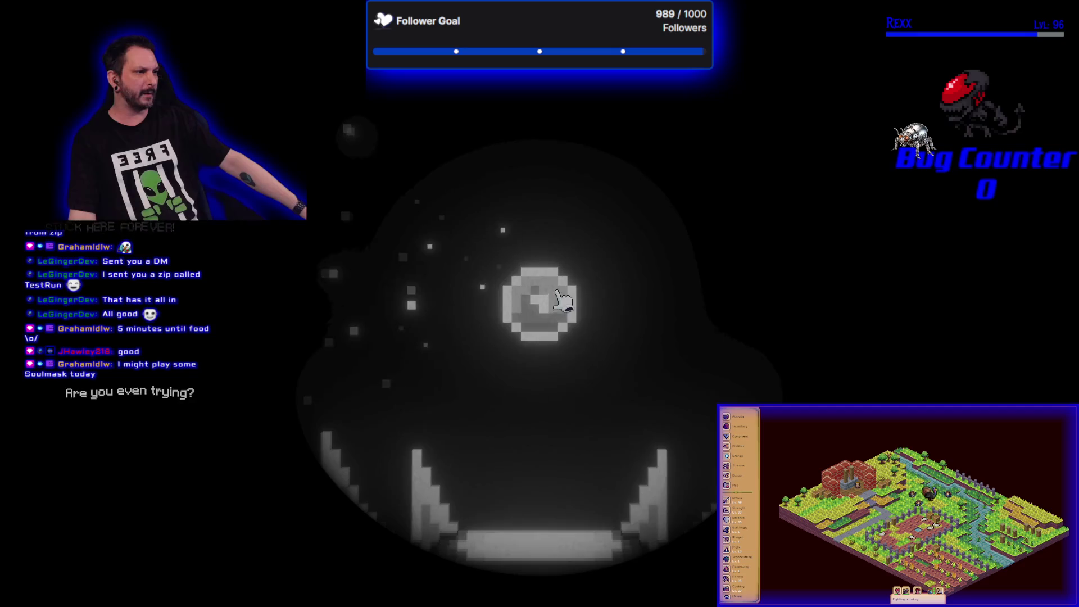
- Click the orb seven times to gather resources and grow it
left_click(528, 351)
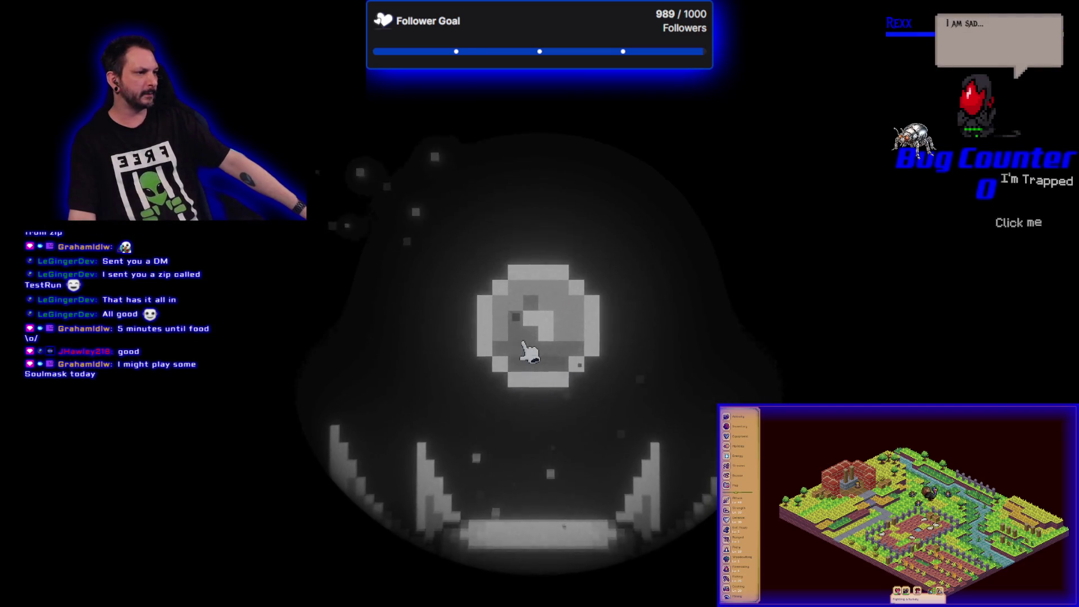
left_click(546, 290)
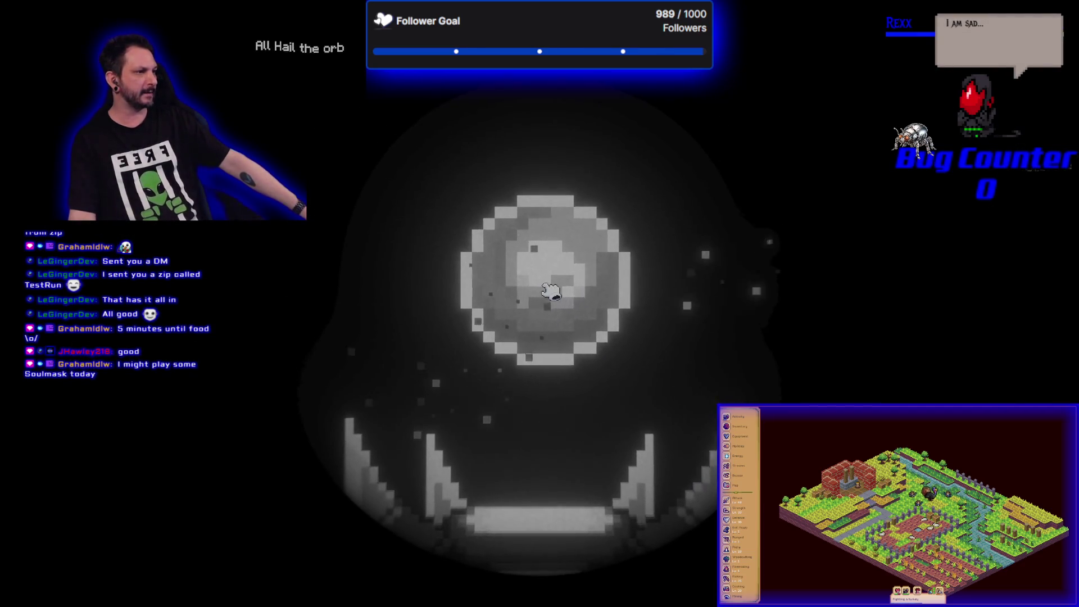
left_click(545, 284)
left_click(543, 281)
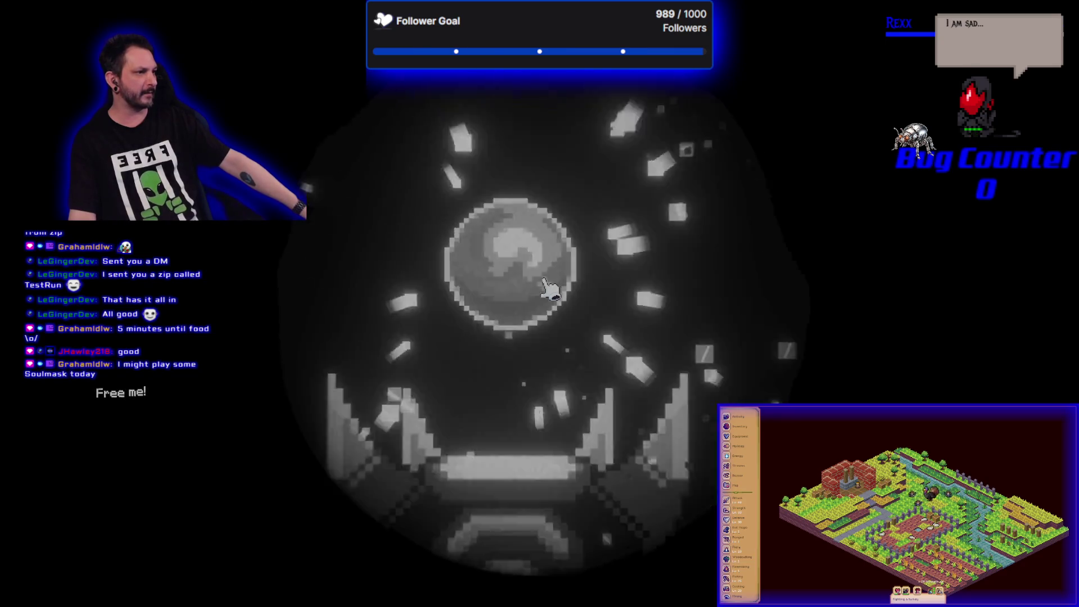
left_click(541, 300)
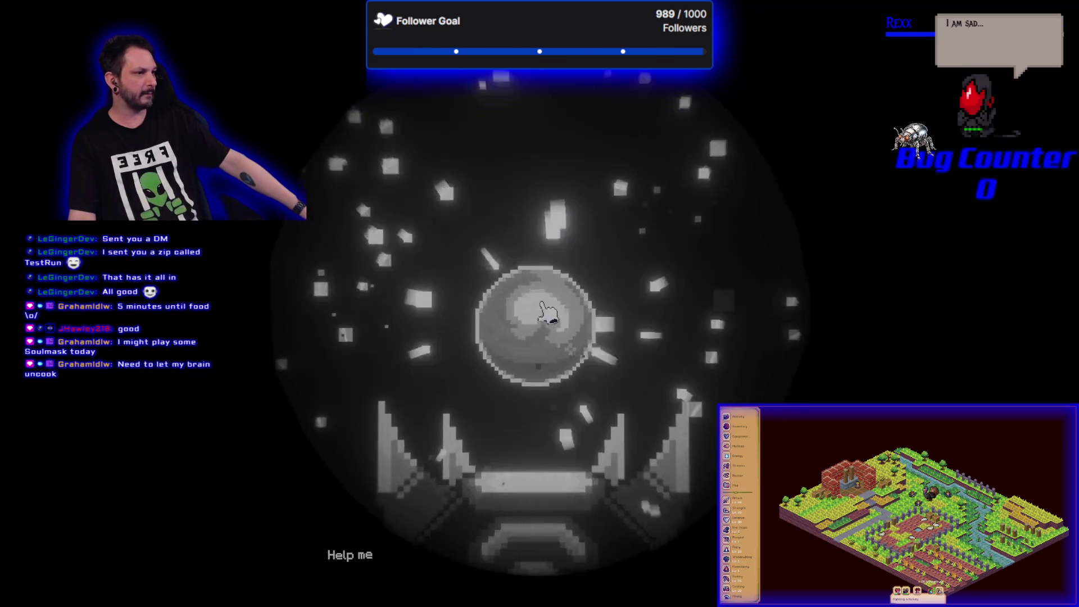
left_click(546, 313)
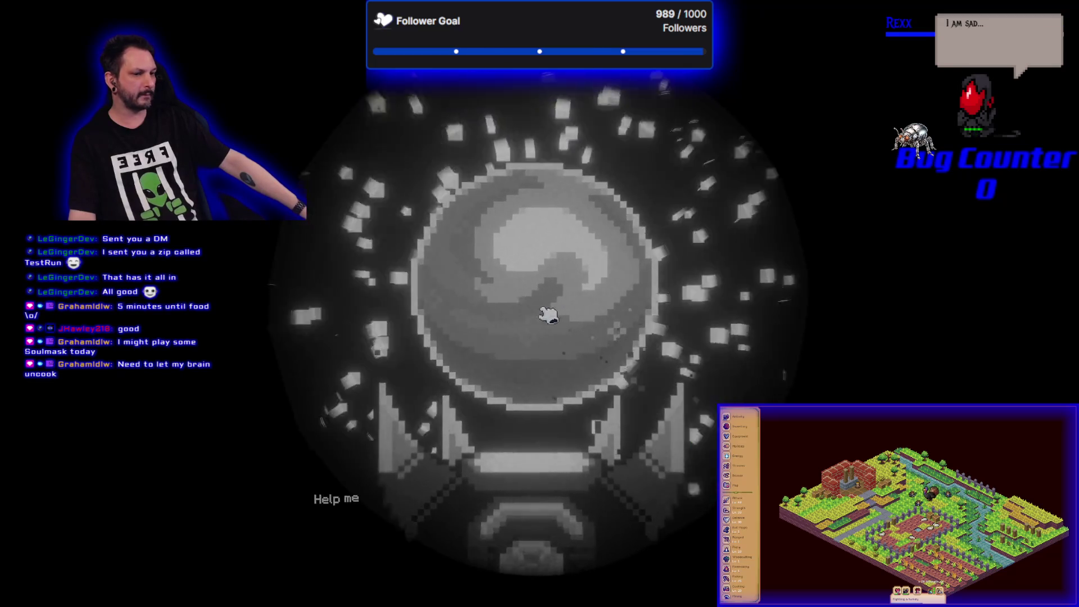
left_click(548, 314)
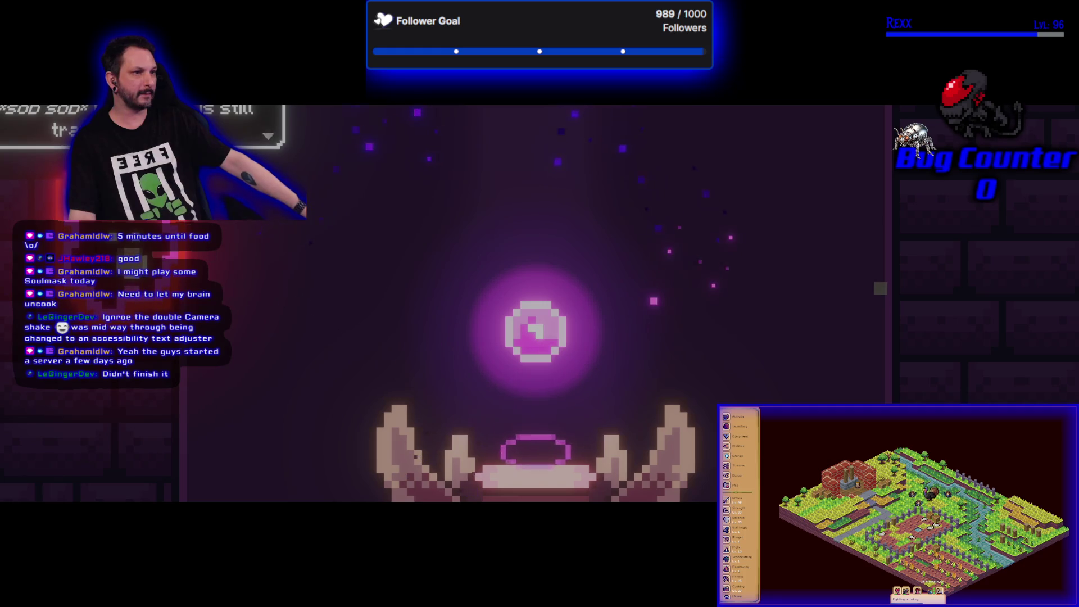
- Advance the story dialogue line by line until the orb altar room appears
left_click(304, 303)
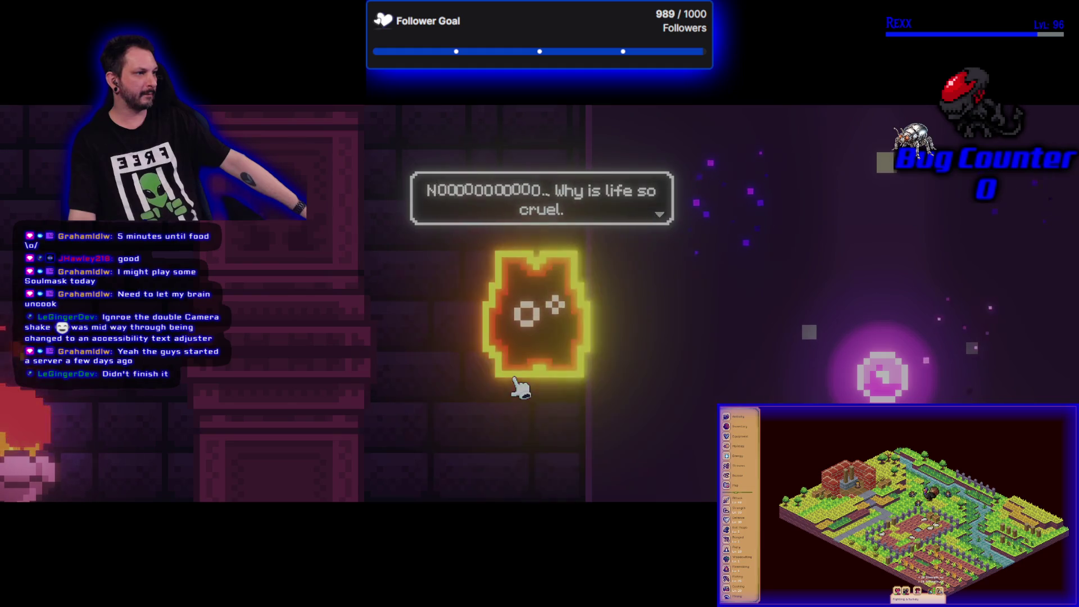
left_click(514, 381)
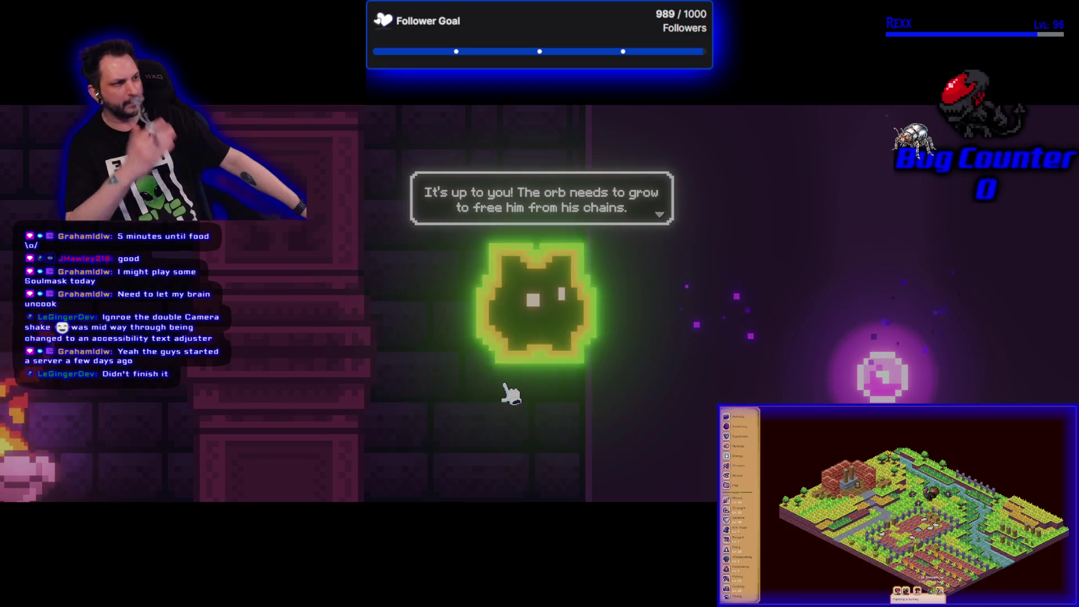
left_click(502, 400)
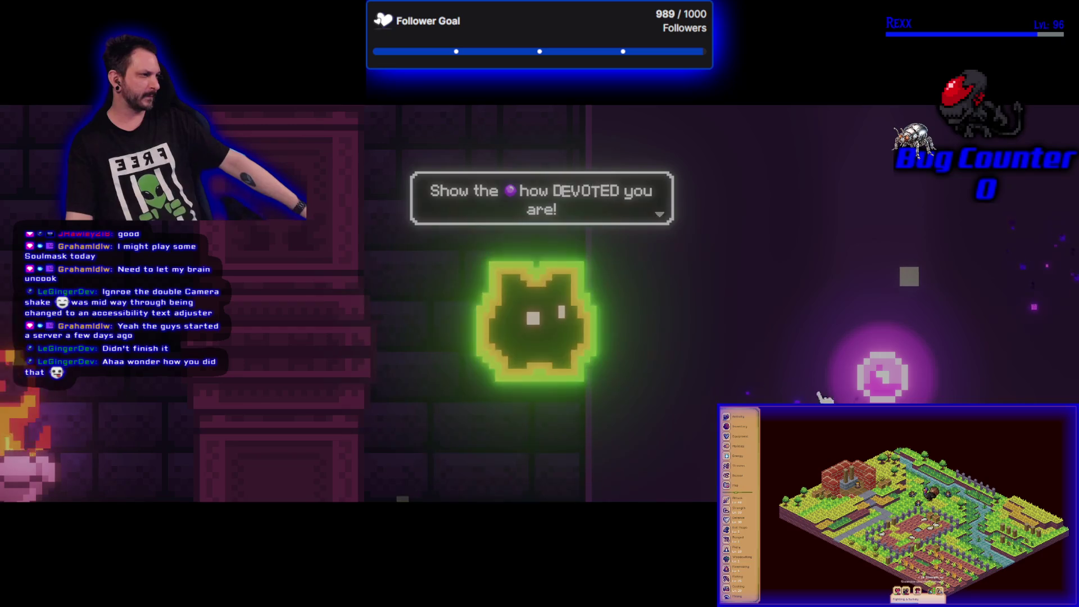
left_click(677, 369)
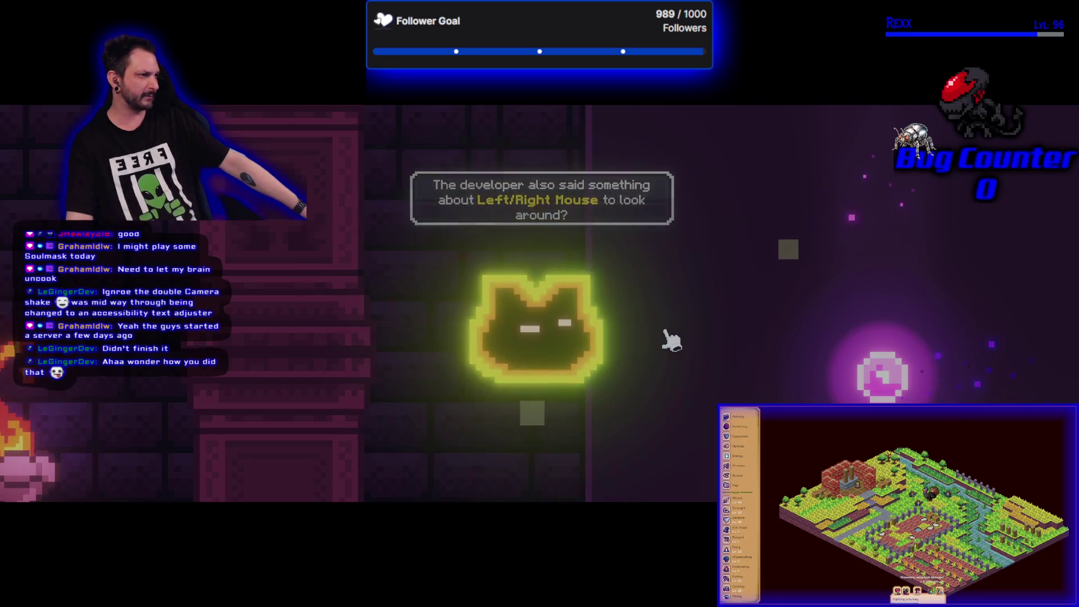
left_click(666, 333)
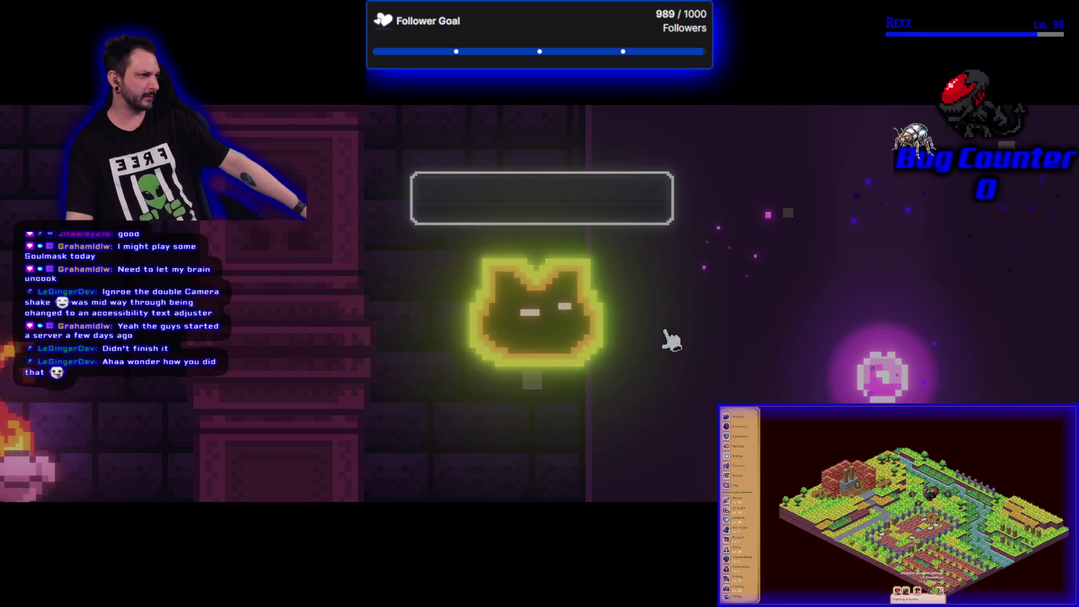
left_click(666, 333)
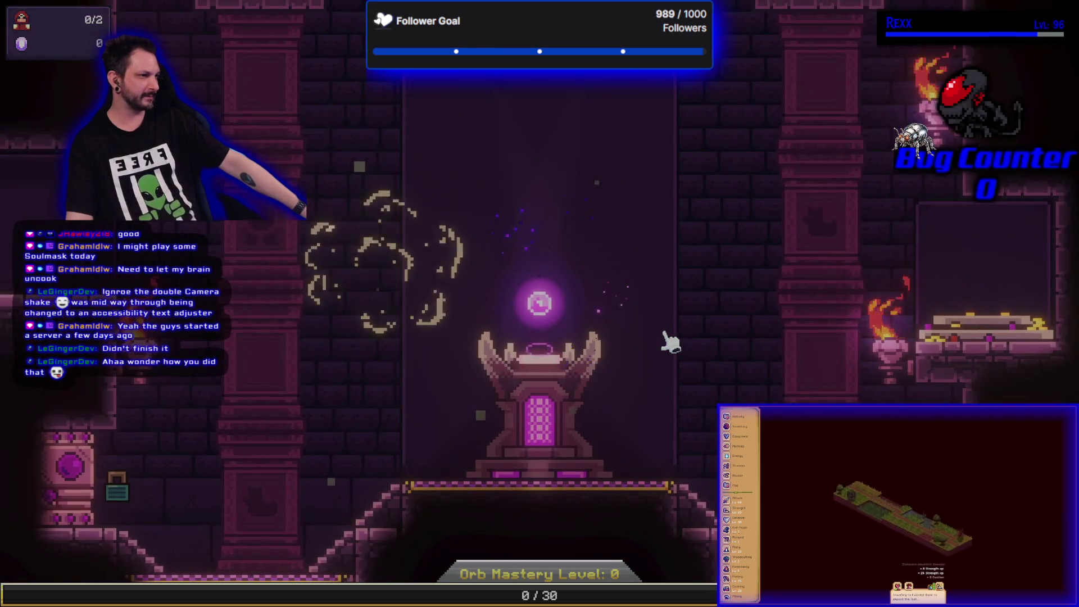
- Zoom in and pan the camera sideways to view the dark area beside the altar
scroll(669, 343, "up", 3)
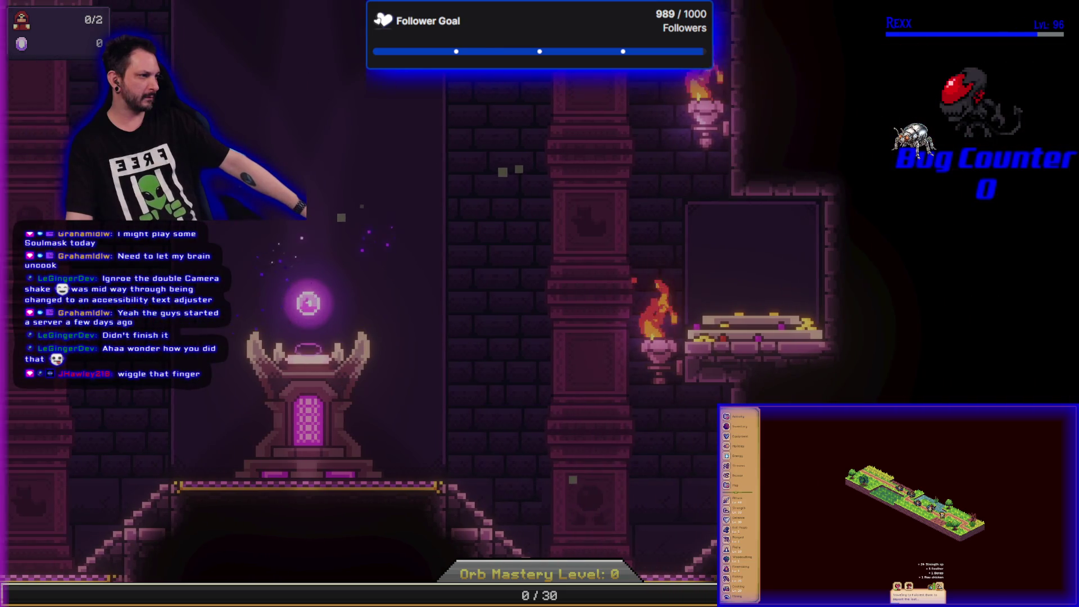
left_click_drag(344, 338, 954, 337)
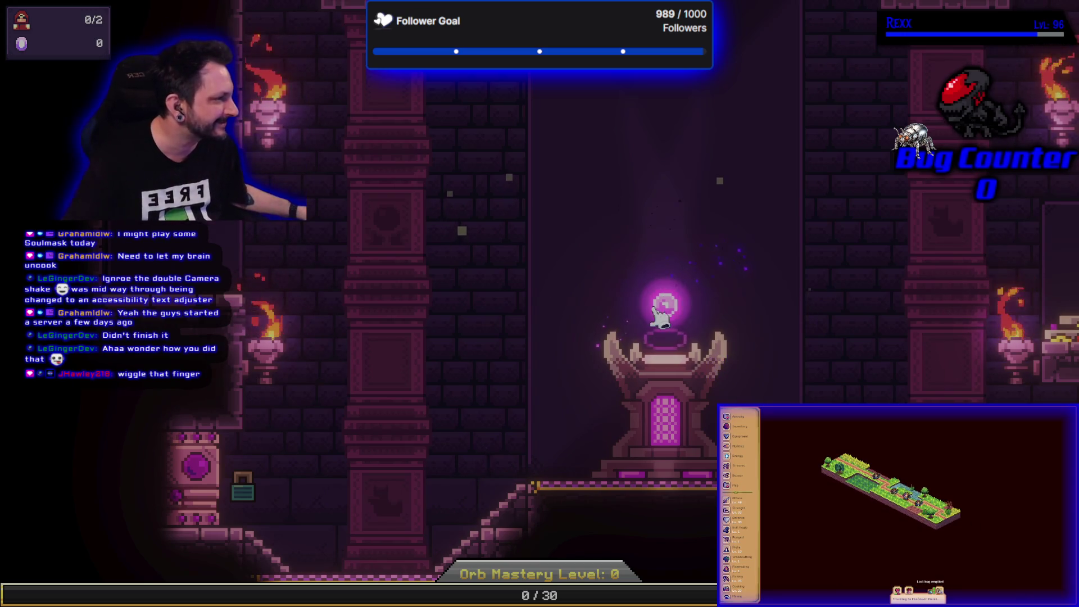
- Zoom out to show the full orb altar chamber
scroll(532, 362, "down", 3)
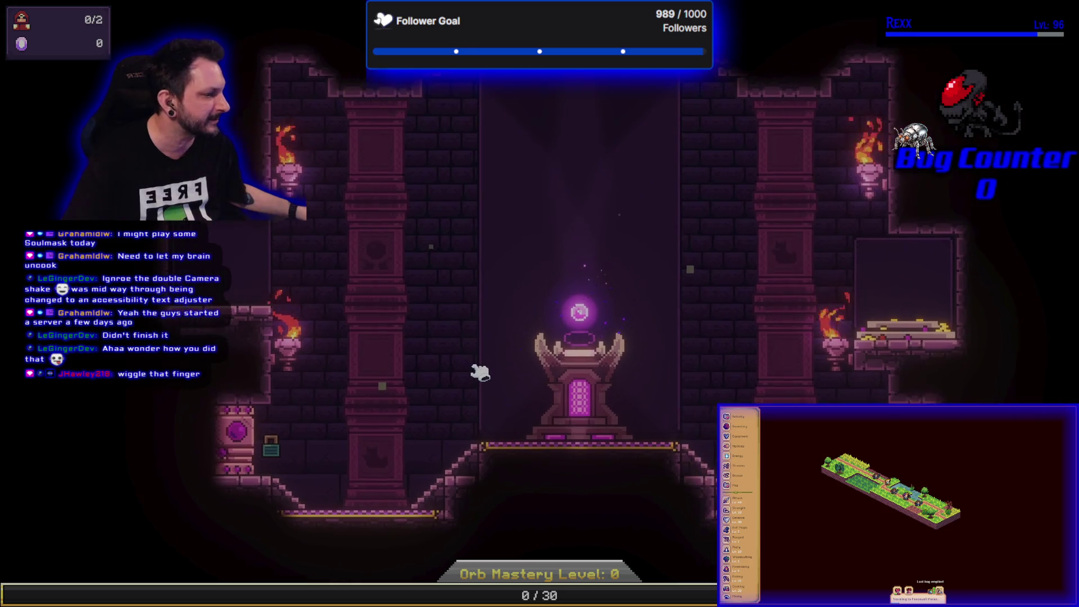
- Glance at the altar upgrades, then tap the orb repeatedly until resources reach 57
left_click(568, 369)
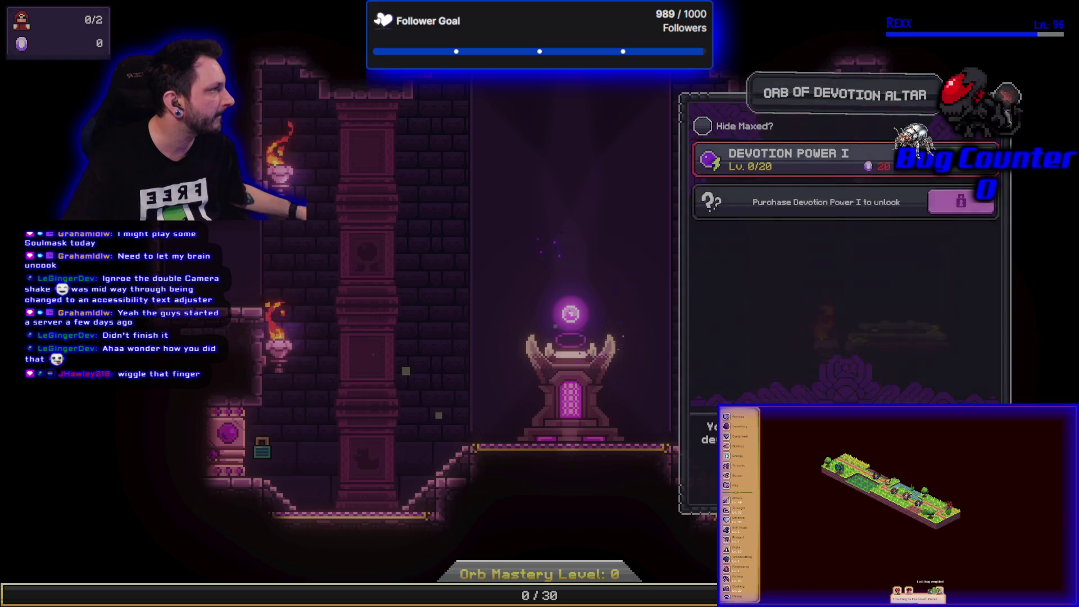
key("Escape")
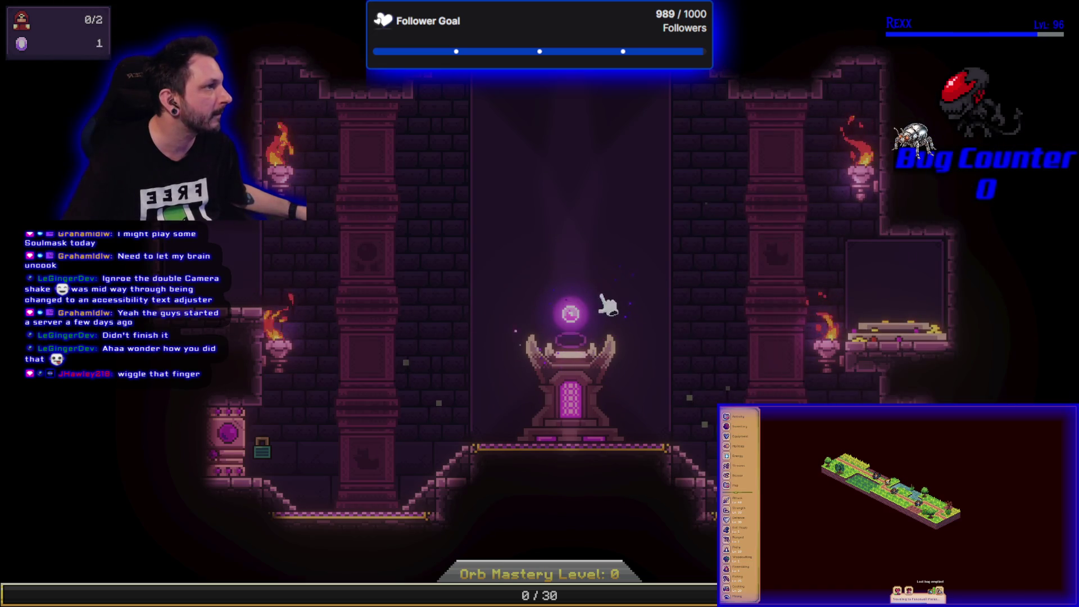
left_click(581, 319)
left_click(580, 319)
left_click(579, 319)
left_click(576, 318)
left_click(579, 319)
left_click(579, 320)
left_click(579, 320)
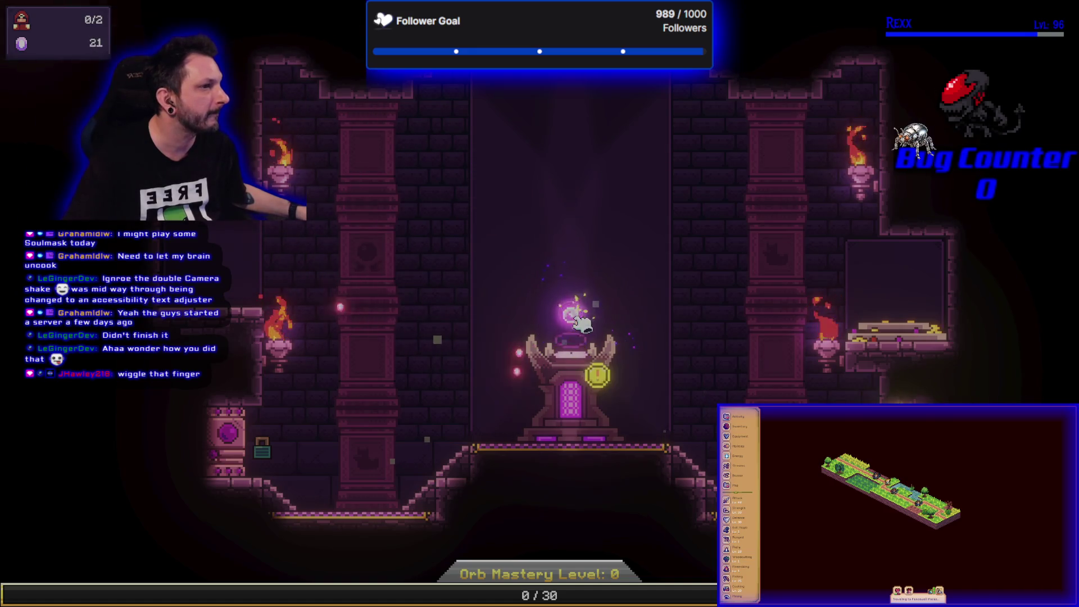
left_click(579, 320)
left_click(579, 319)
left_click(579, 320)
left_click(580, 320)
left_click(580, 321)
left_click(579, 321)
left_click(579, 321)
left_click(579, 320)
left_click(579, 320)
left_click(580, 322)
left_click(579, 321)
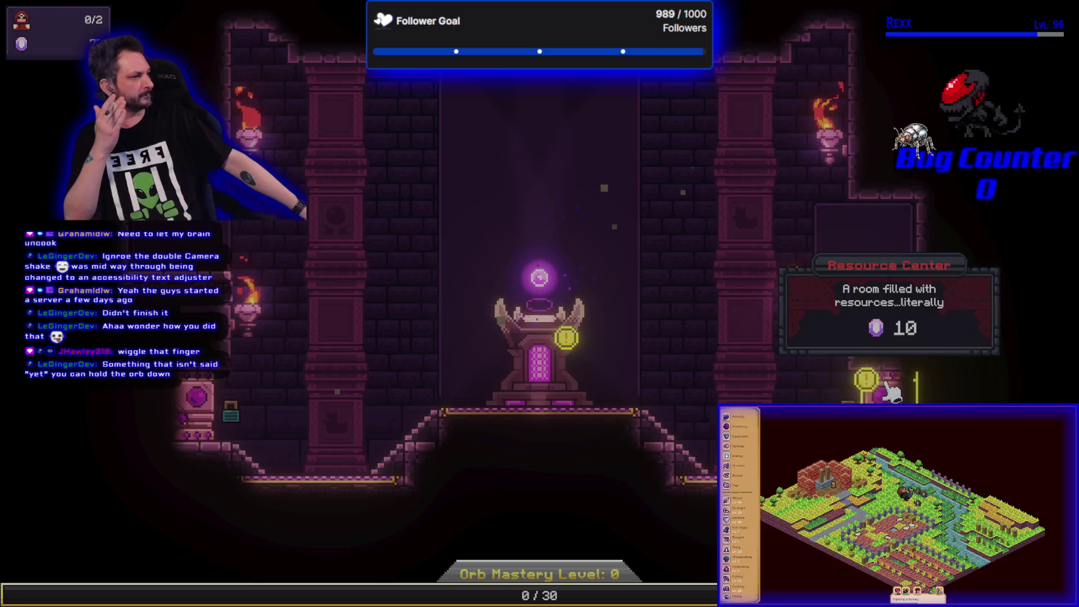
- Purchase the Resource Center room for 10 orbs and begin the keeper's conversation
left_click(891, 393)
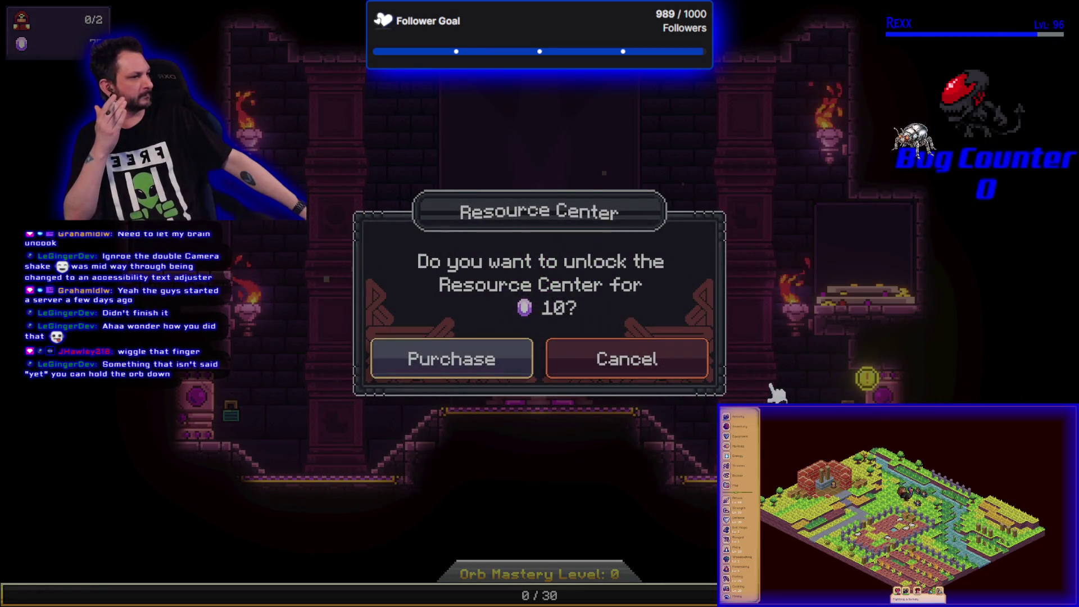
left_click(495, 362)
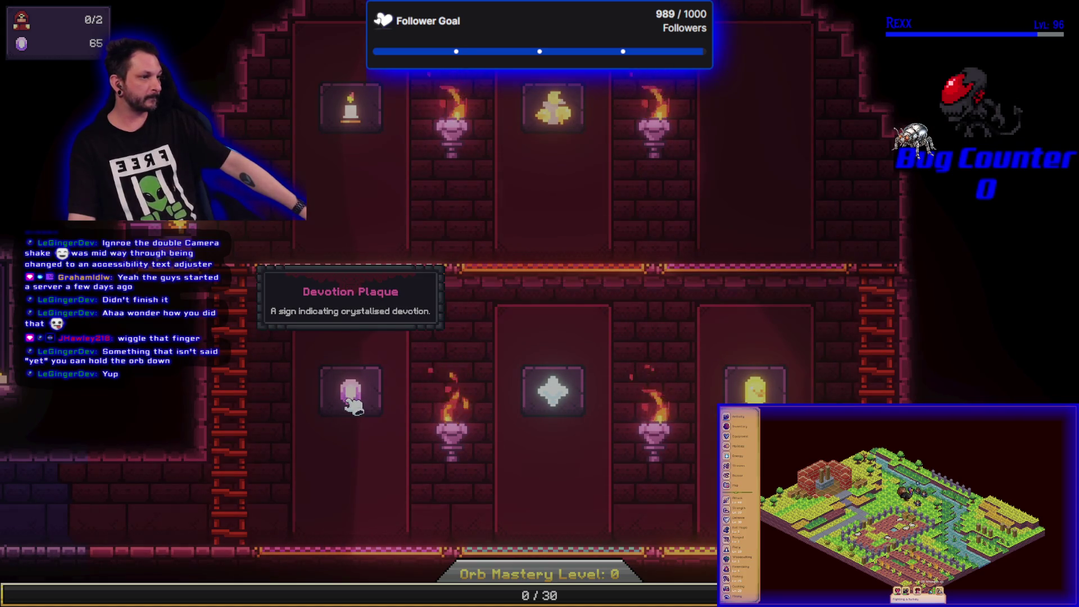
key("Escape")
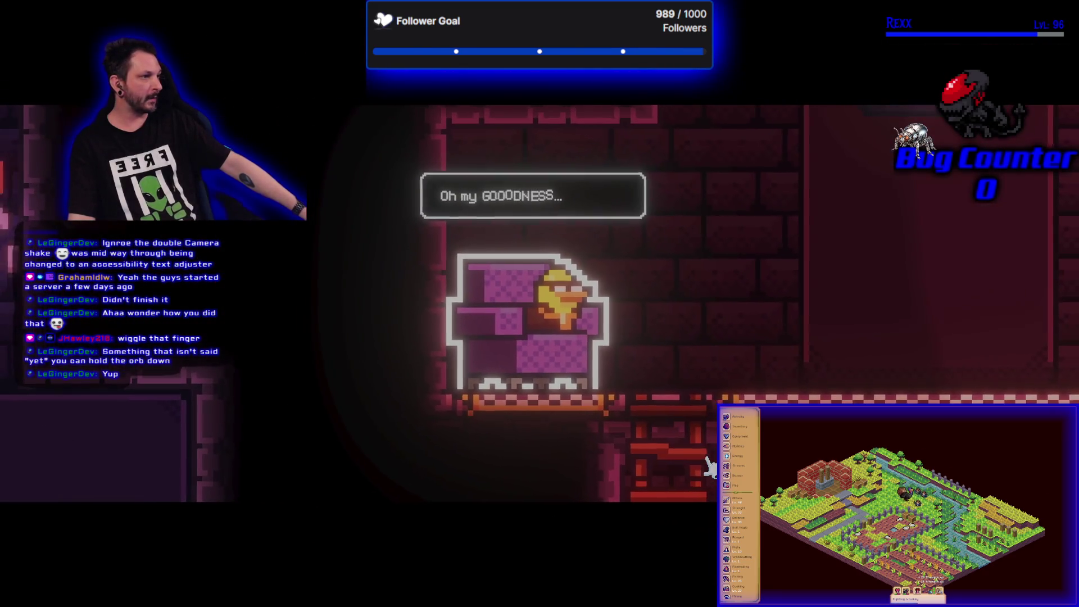
- Go through Bob Jr's introduction until the Devotion Resource Vat (Lv. 0/5) offer appears
left_click(711, 471)
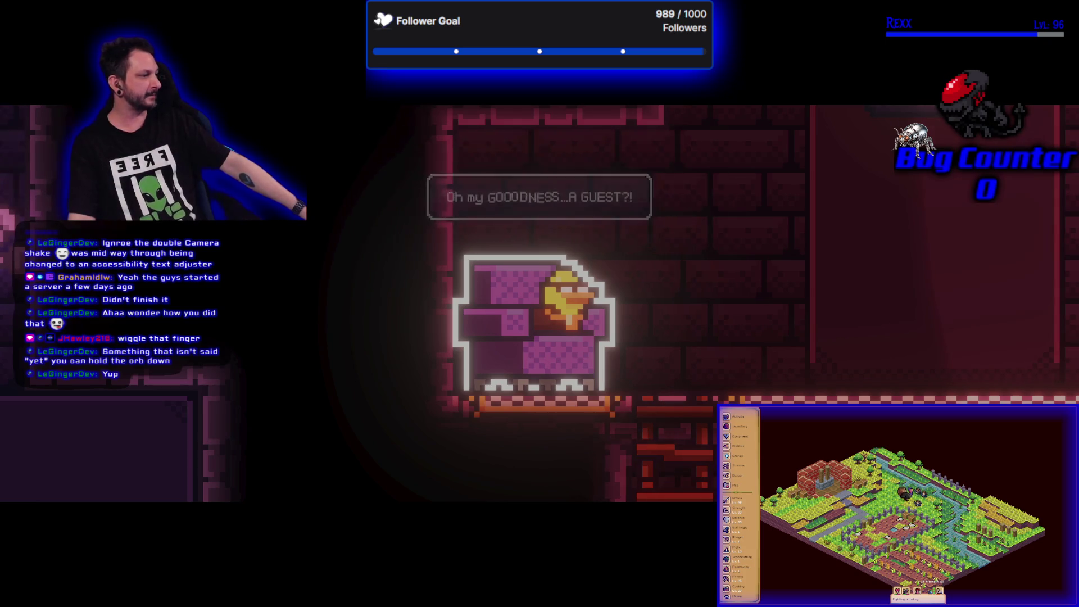
left_click(711, 353)
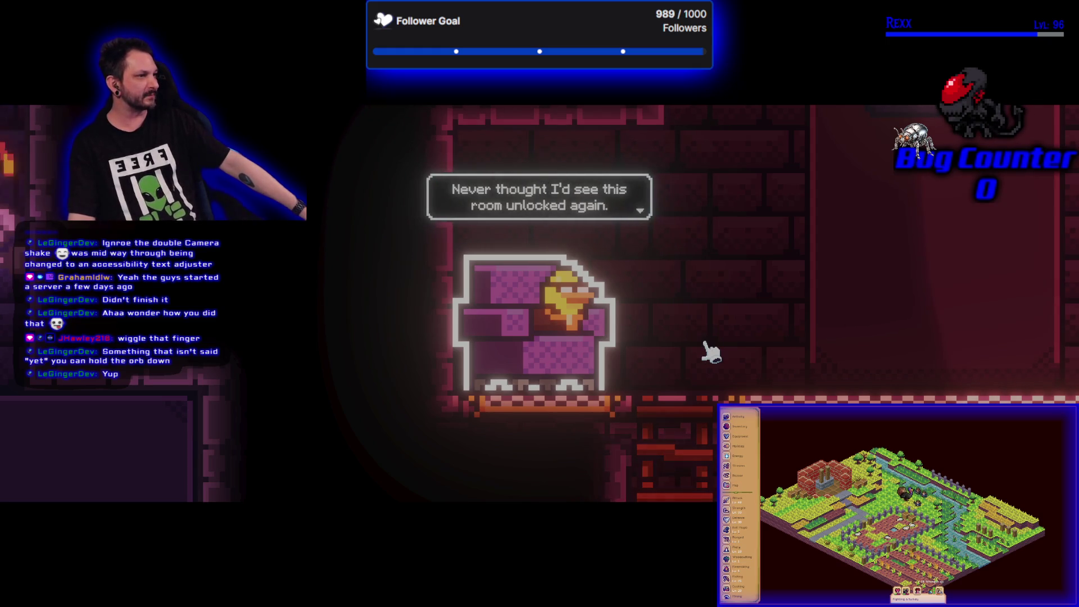
left_click(711, 353)
left_click(711, 353)
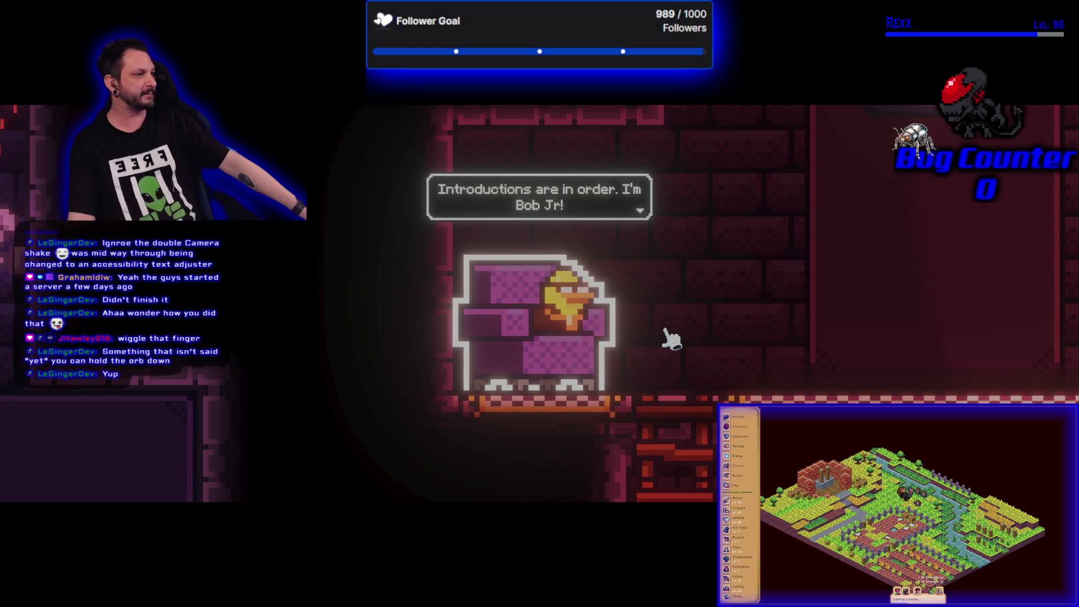
left_click(669, 336)
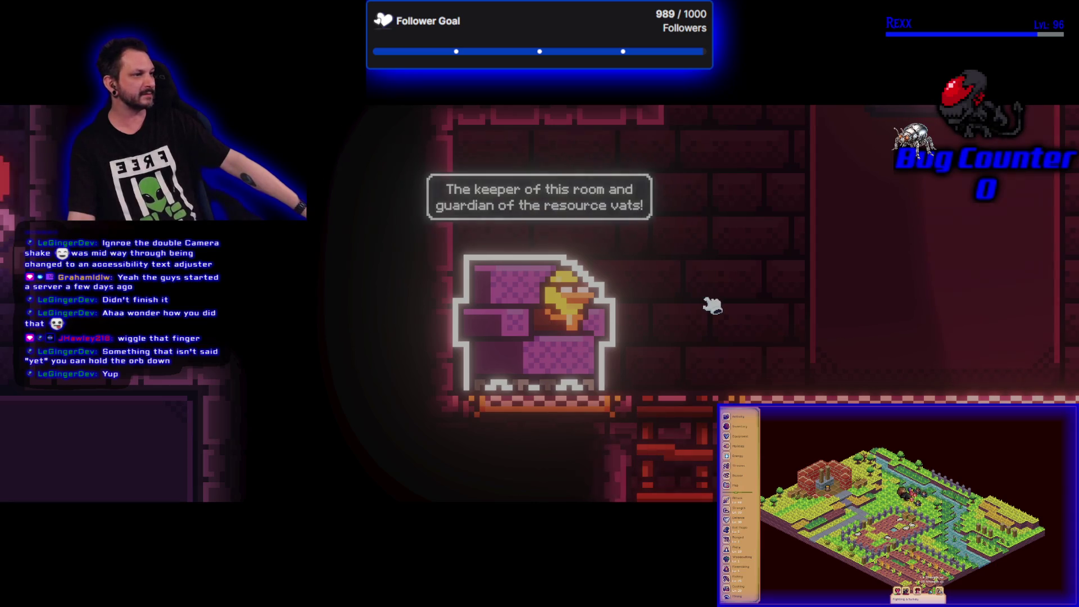
left_click(712, 304)
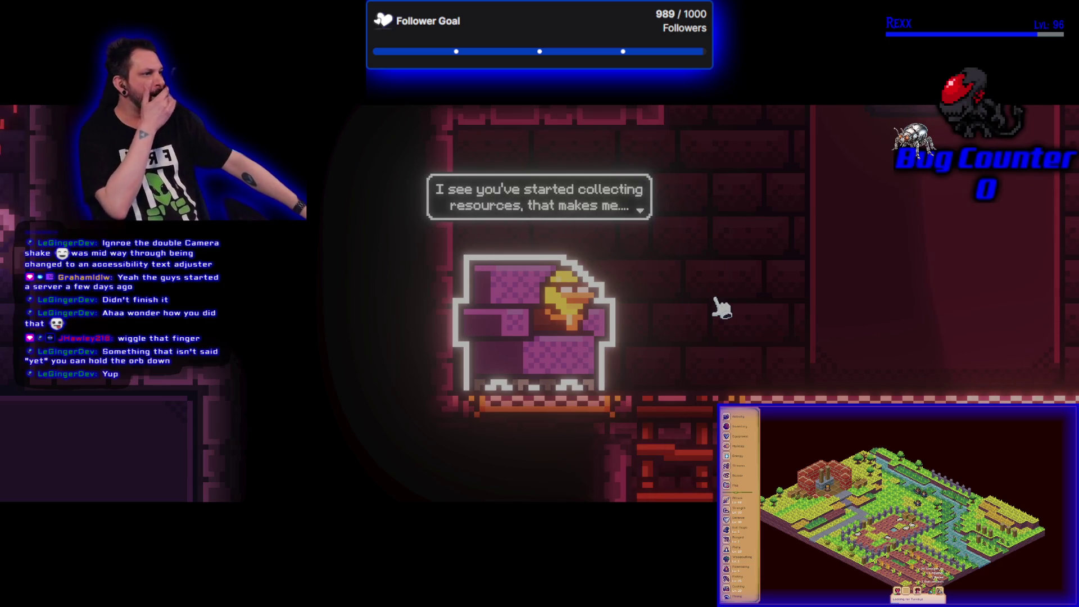
left_click(716, 303)
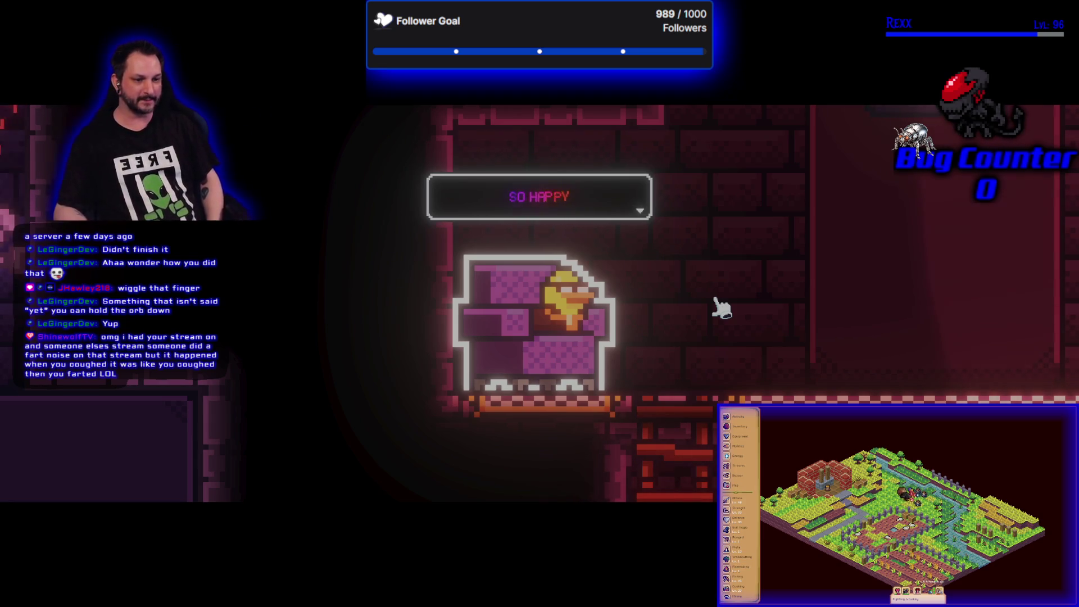
left_click(639, 252)
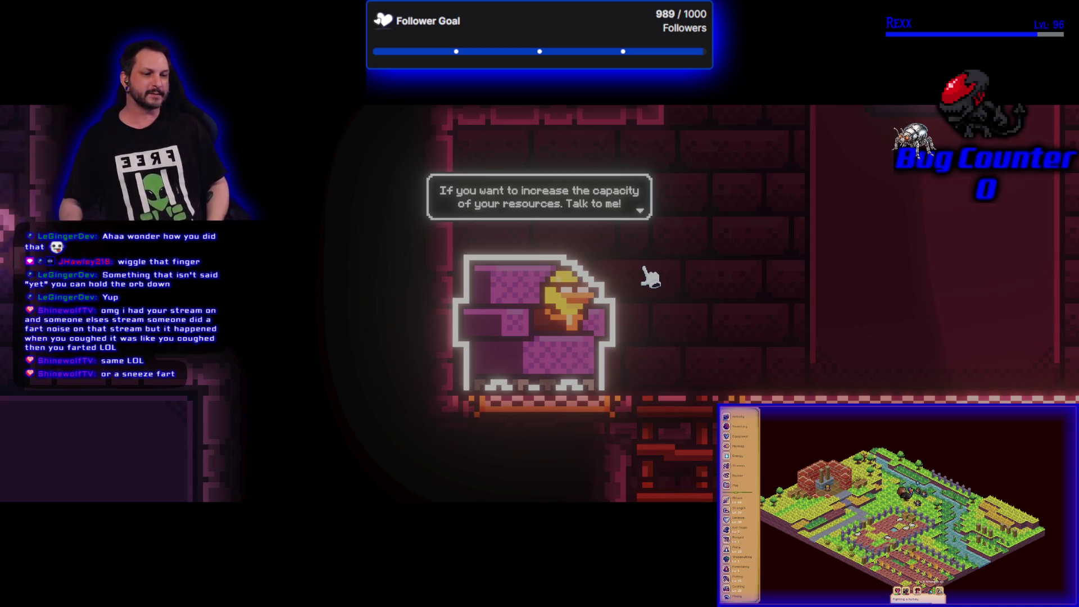
left_click(646, 244)
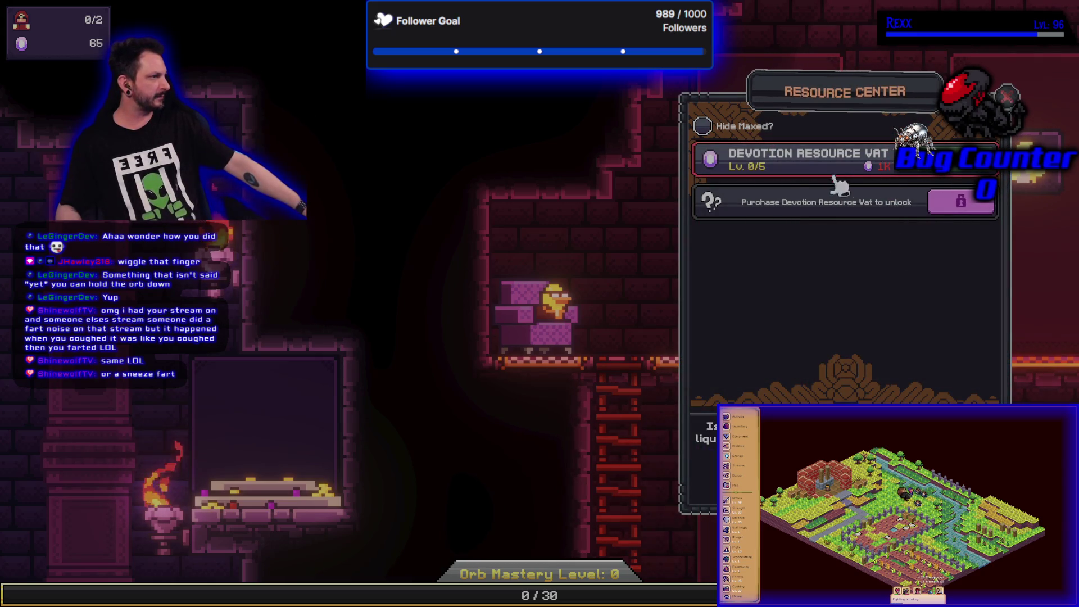
- Close the Resource Center menu and zoom back in on the orb altar room
left_click(1007, 96)
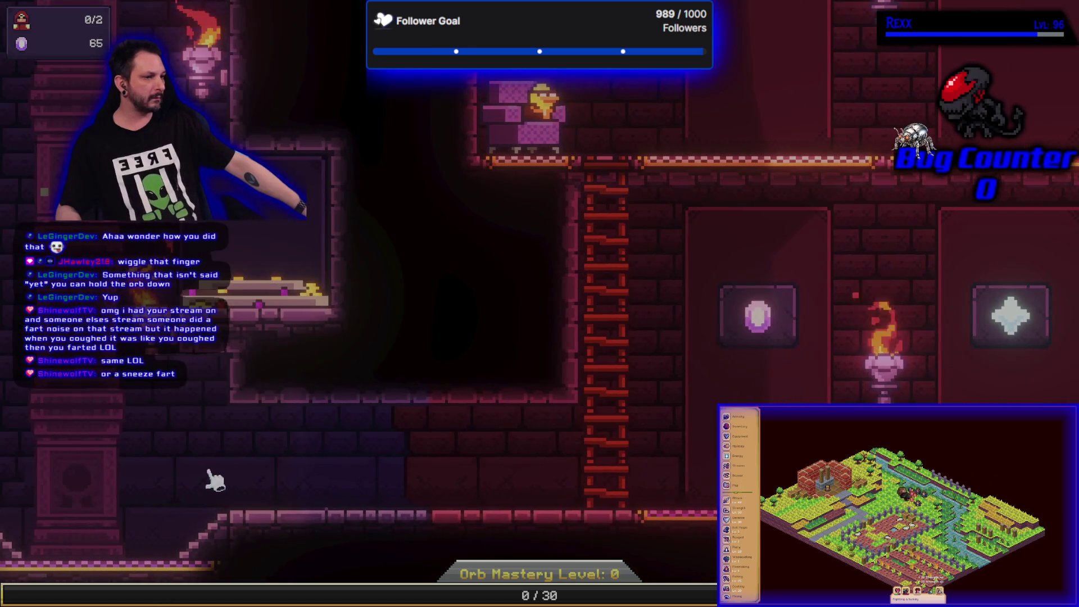
scroll(513, 355, "down", 3)
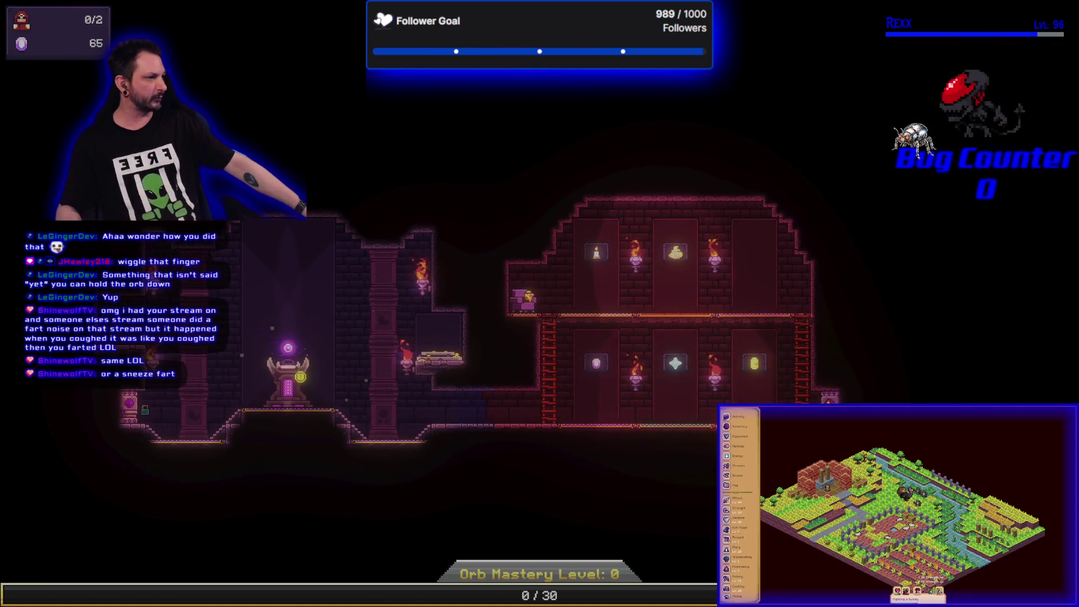
scroll(837, 388, "up", 3)
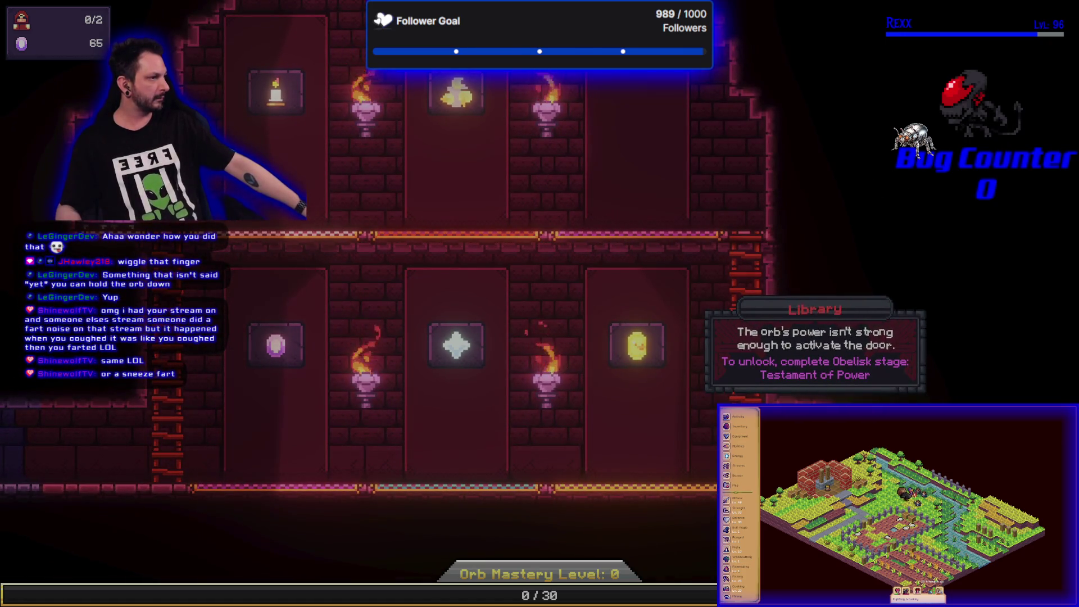
scroll(260, 321, "down", 3)
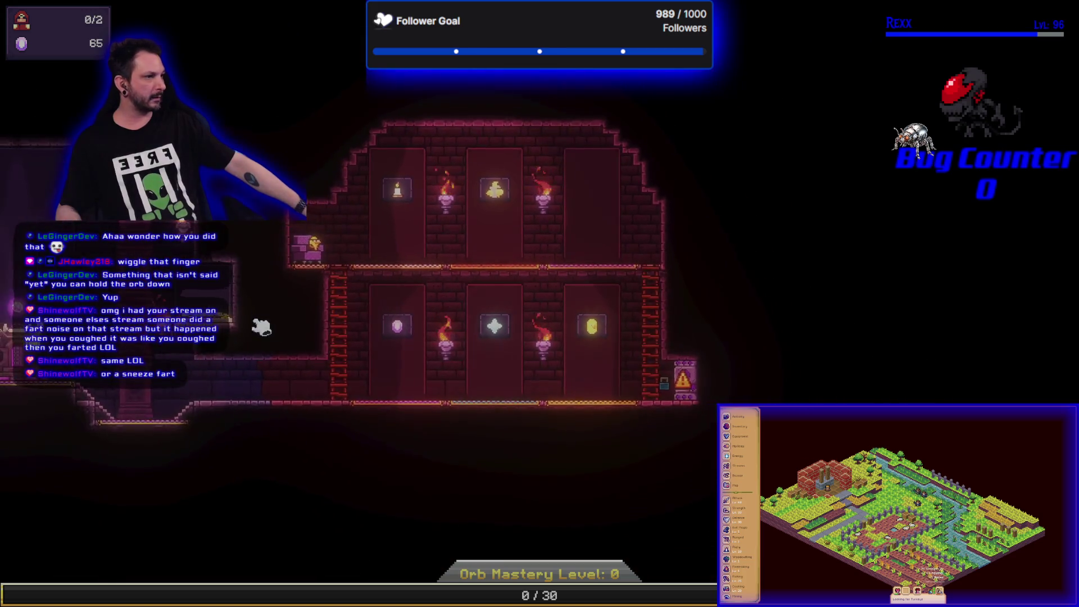
scroll(626, 350, "up", 3)
left_click(504, 342)
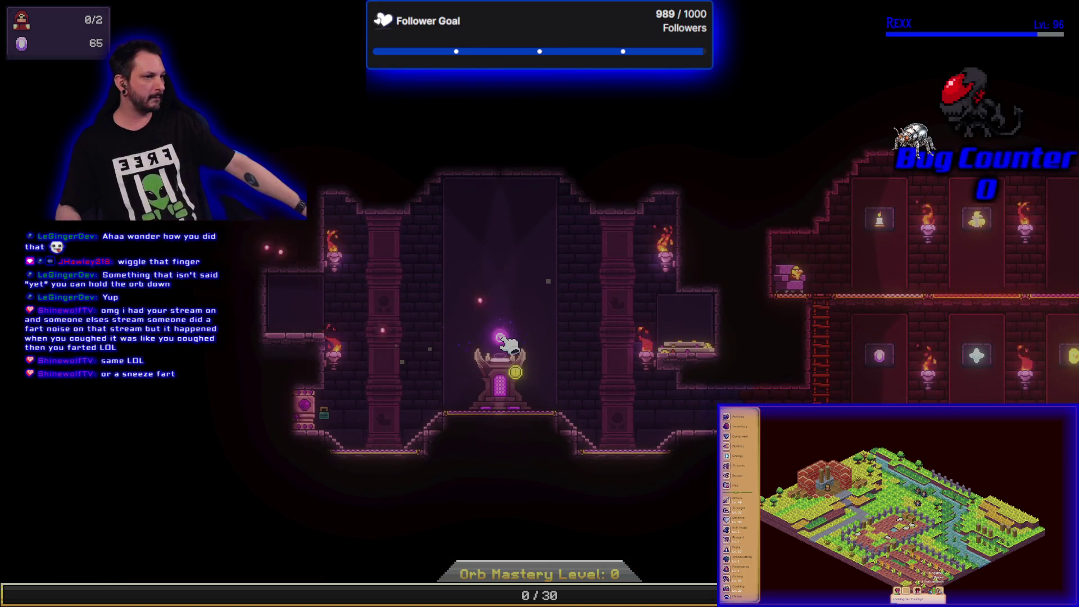
- Click the altar orb repeatedly, raising resources from 65 past 400
left_click(505, 342)
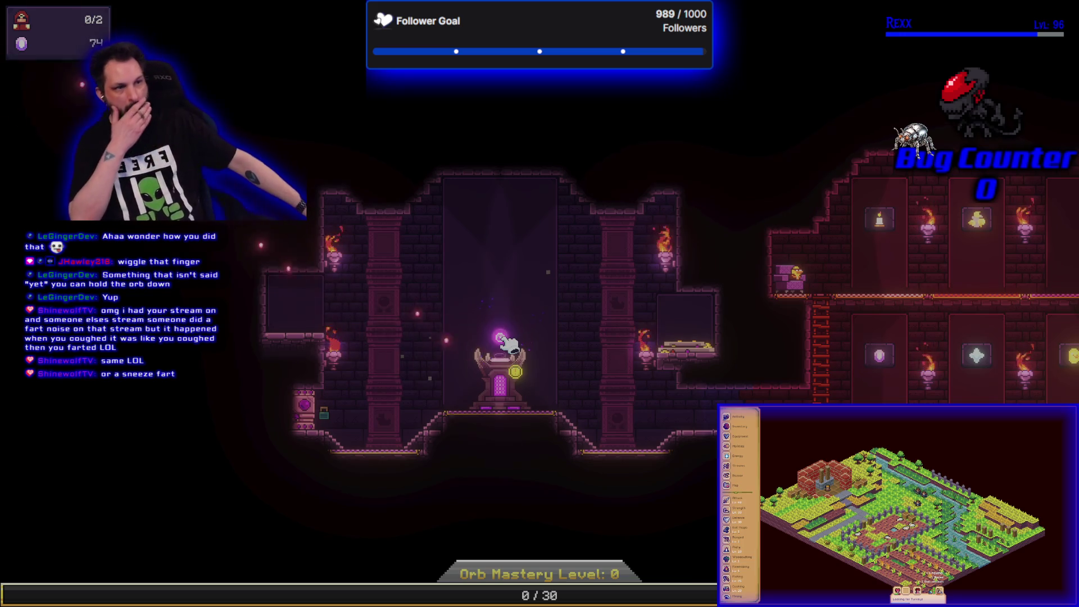
left_click(504, 342)
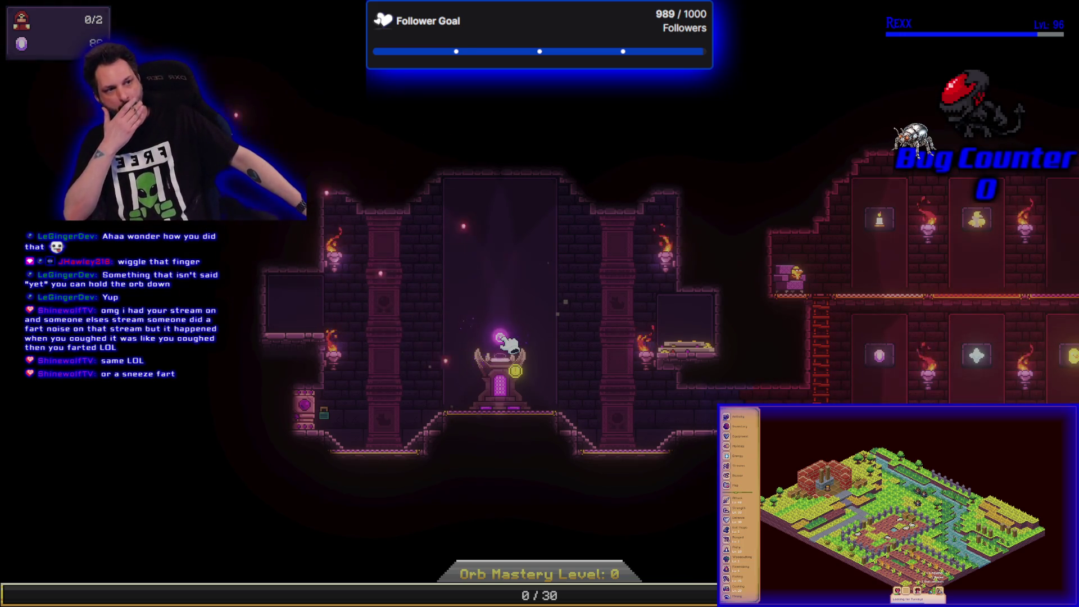
left_click(504, 342)
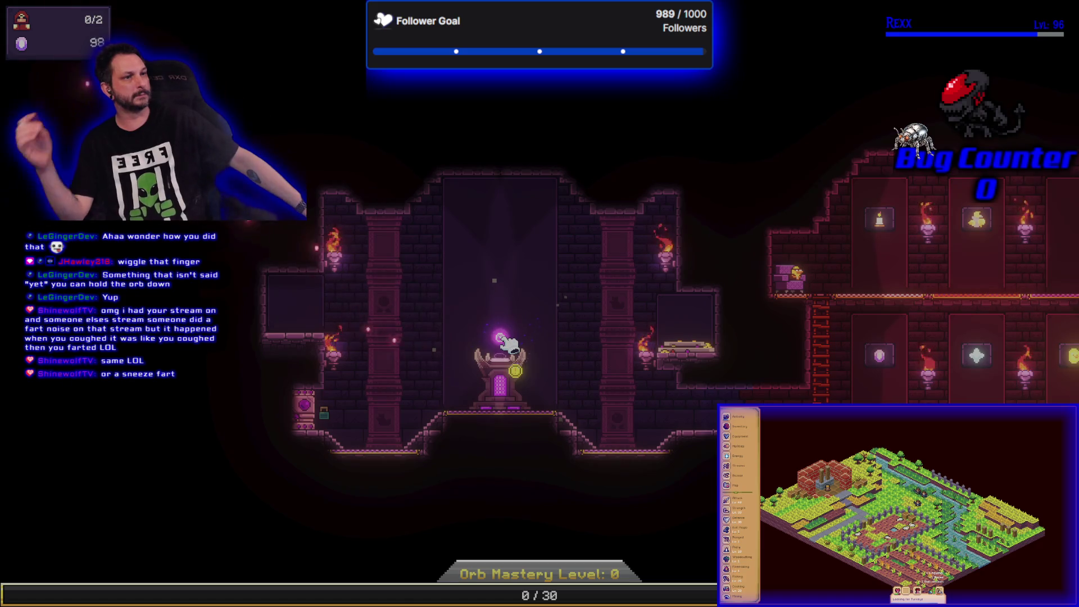
left_click(505, 340)
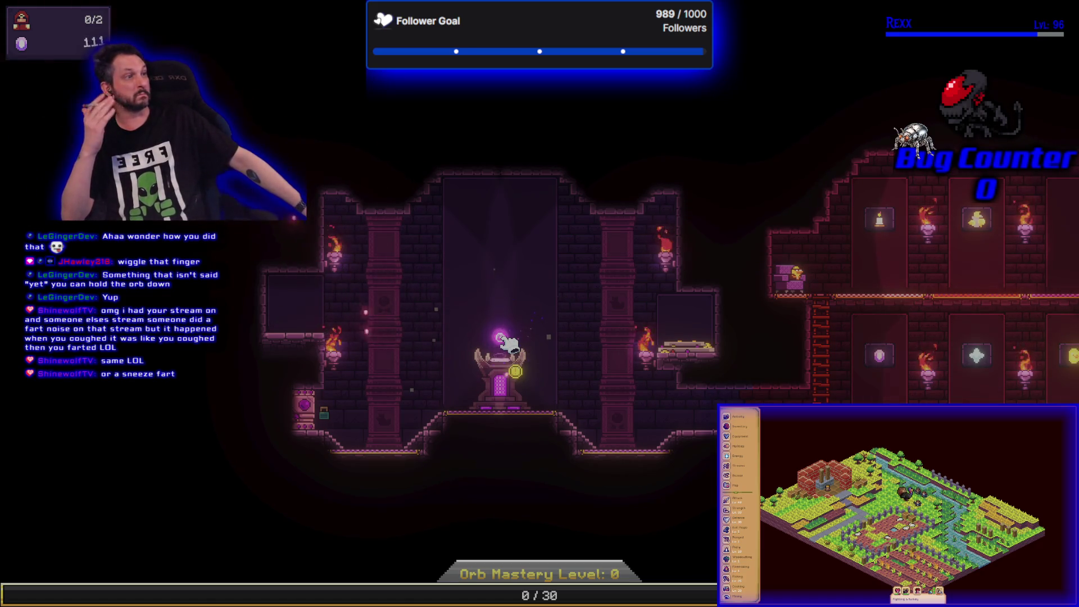
left_click(503, 339)
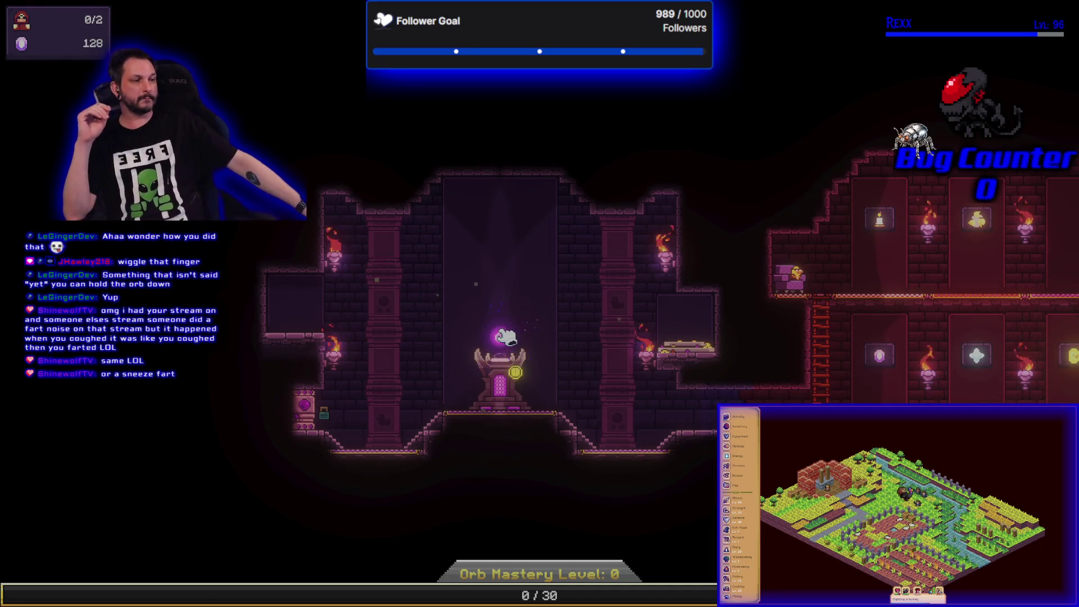
left_click(504, 343)
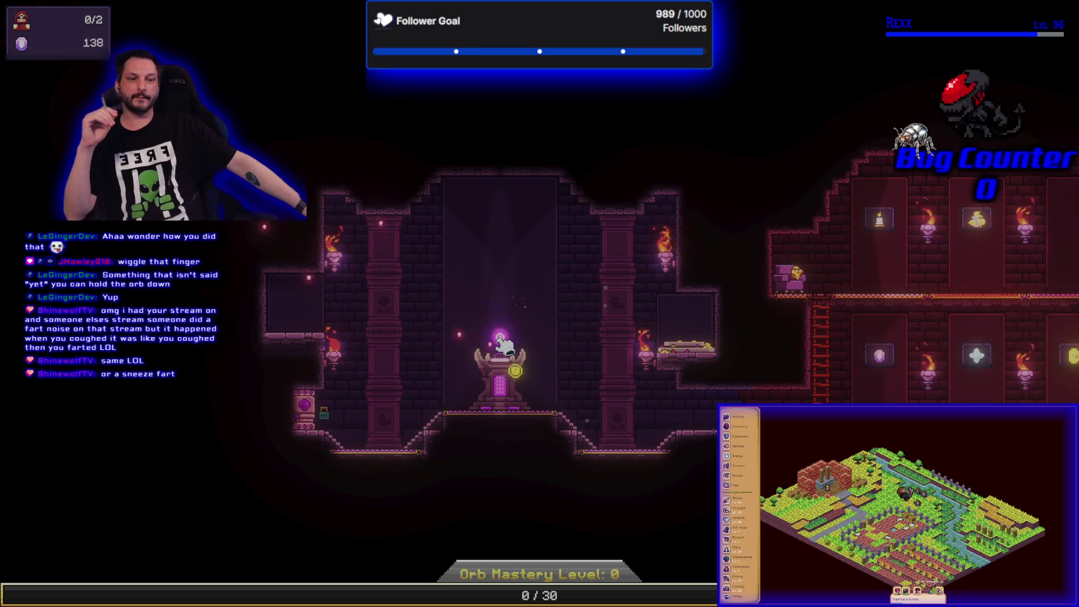
left_click(504, 344)
left_click(504, 344)
left_click(505, 344)
left_click(504, 344)
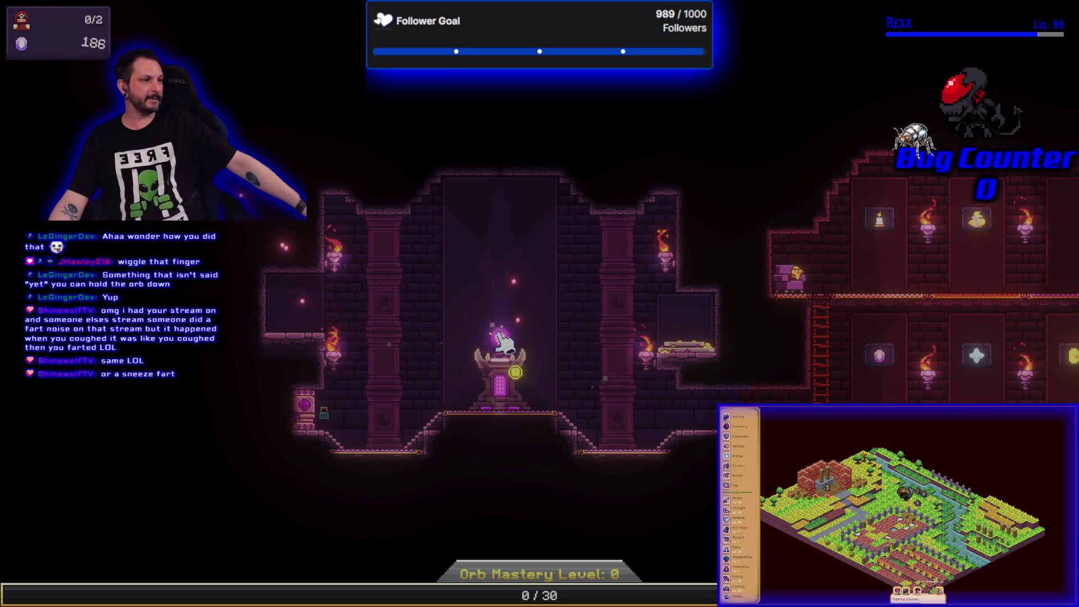
left_click(504, 345)
left_click(504, 344)
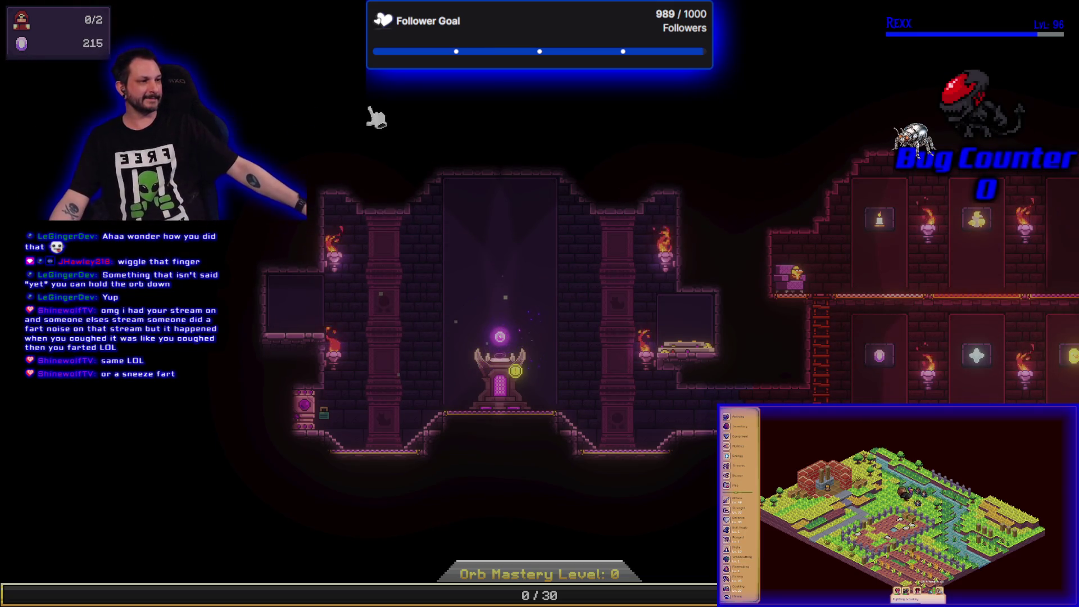
left_click(506, 344)
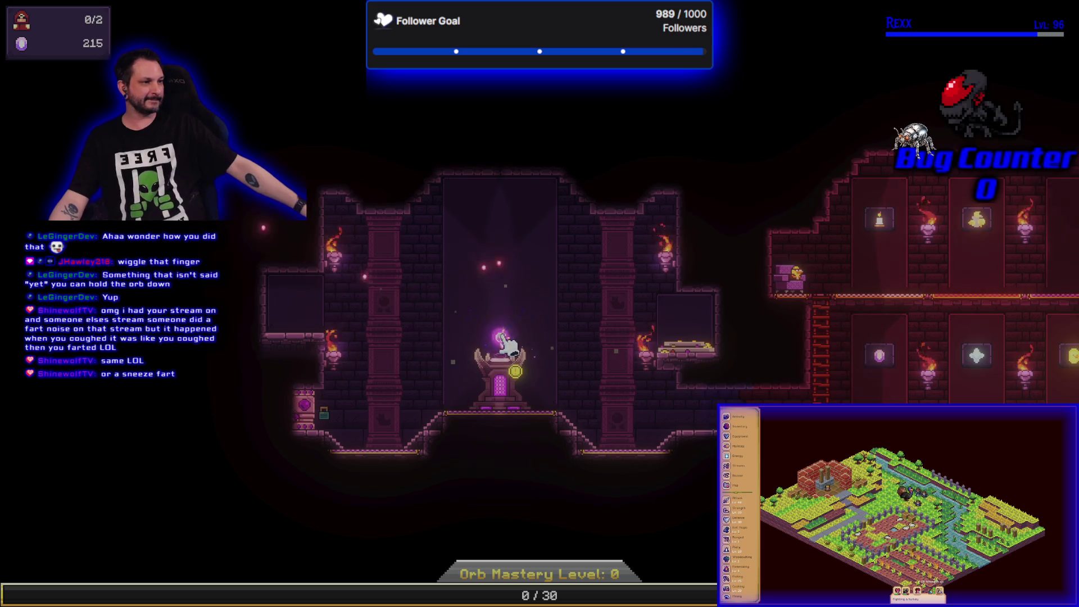
left_click(506, 344)
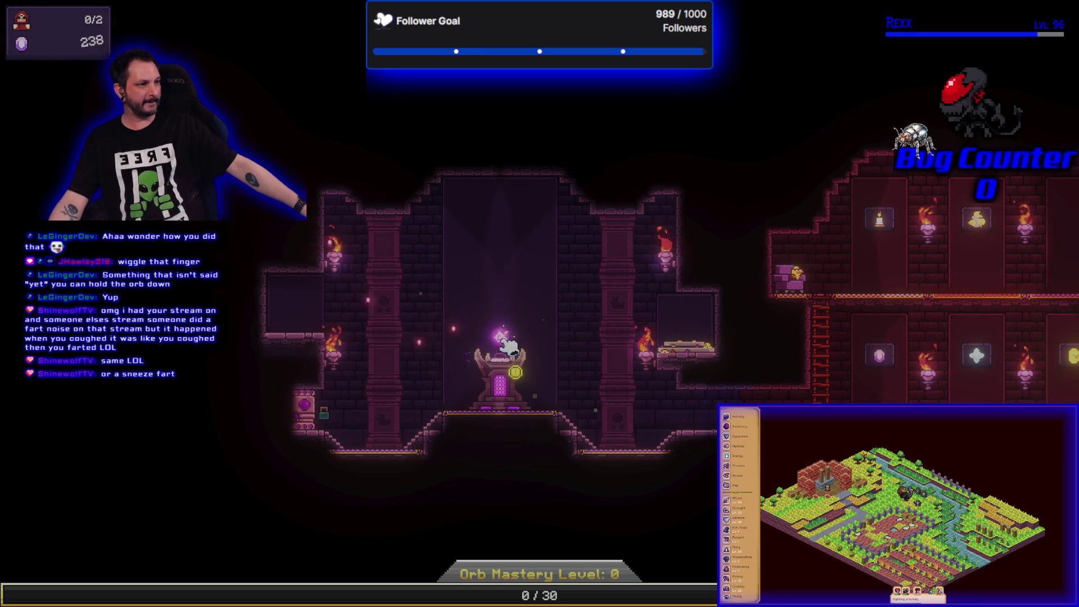
left_click(509, 345)
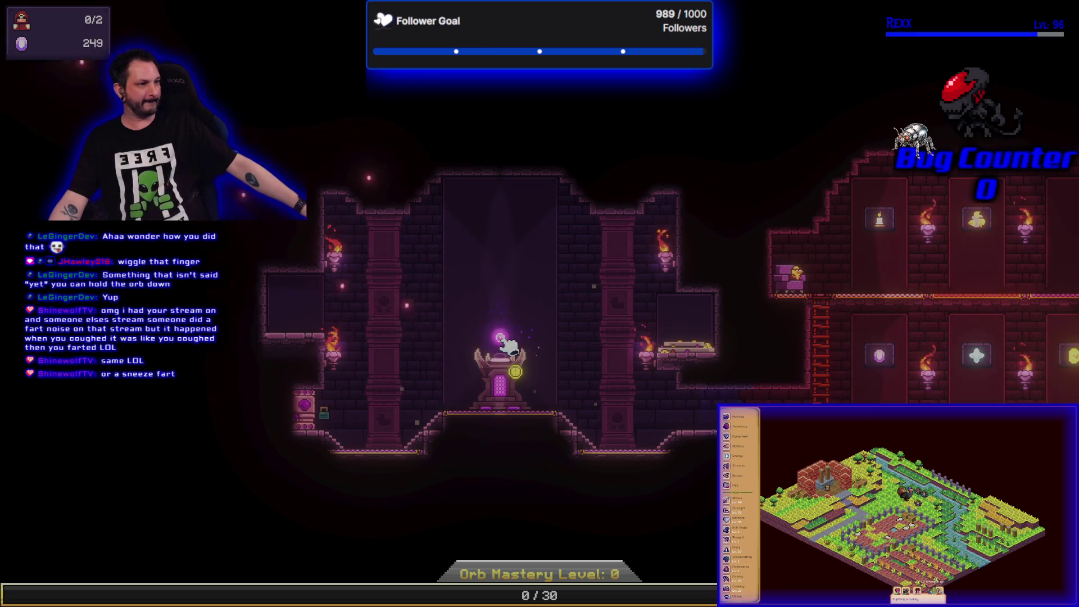
left_click(508, 345)
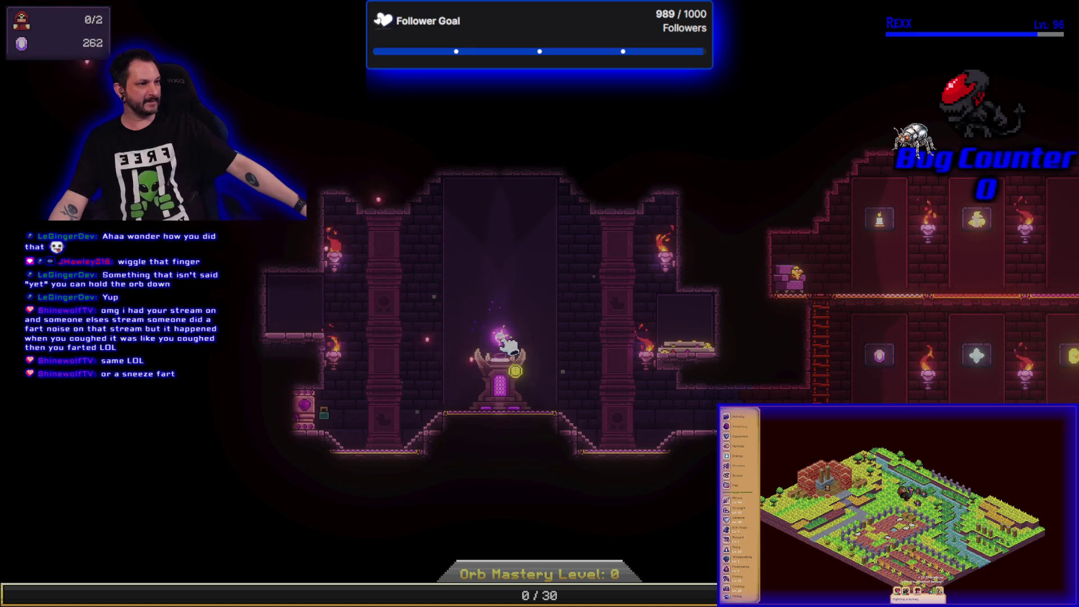
left_click(509, 346)
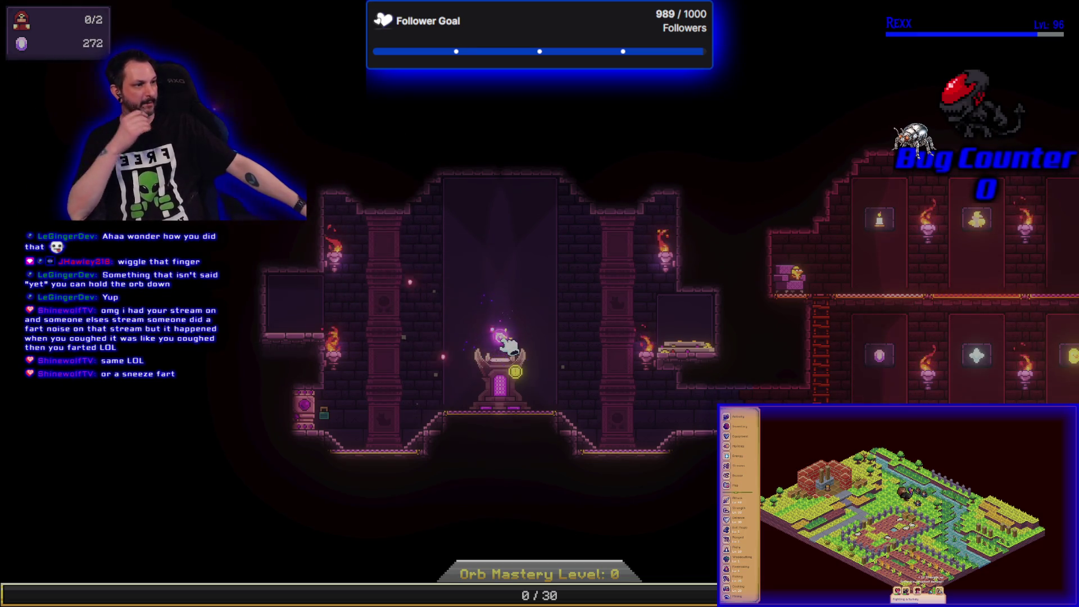
left_click(509, 344)
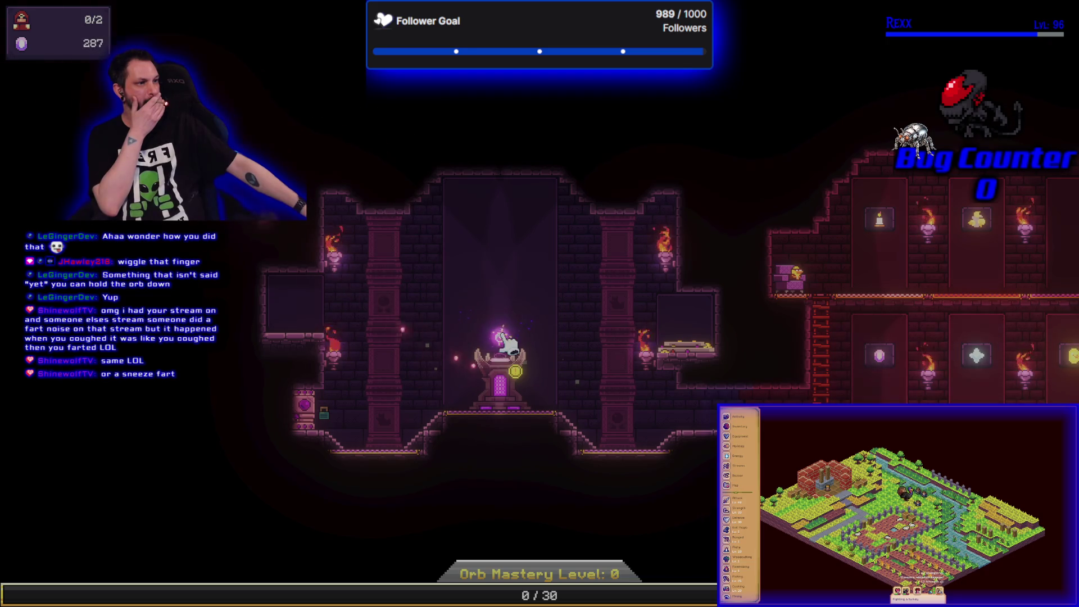
left_click(509, 344)
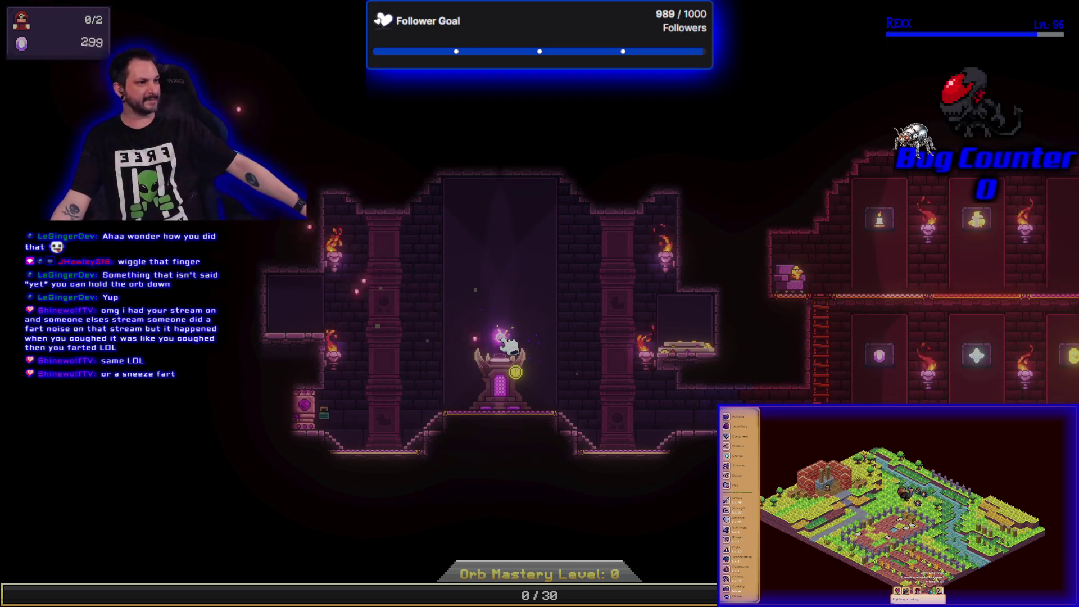
left_click(508, 344)
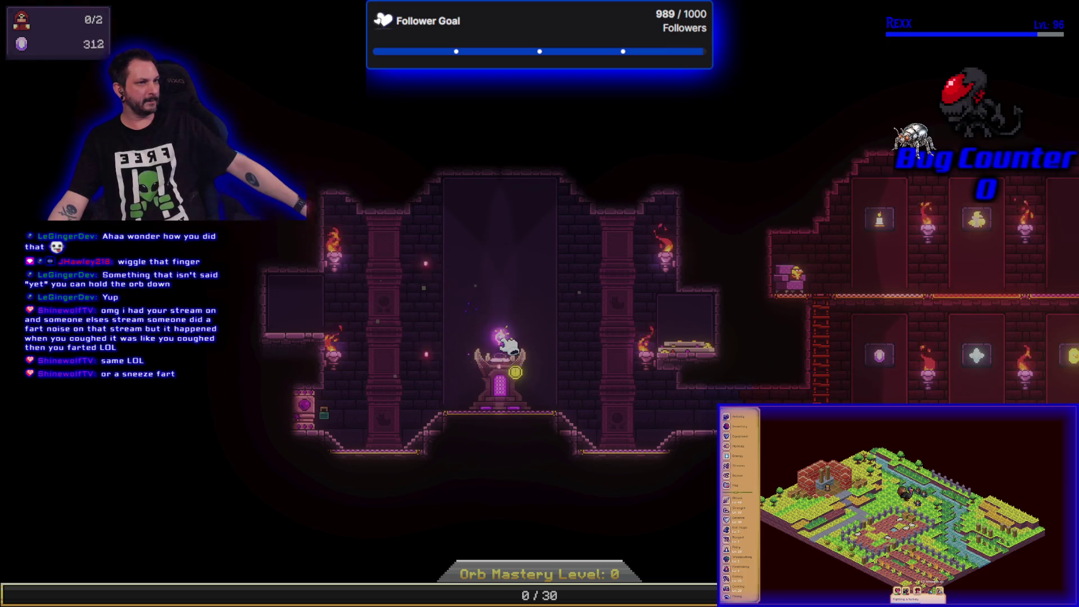
left_click(509, 344)
left_click(508, 344)
left_click(509, 344)
left_click(509, 344)
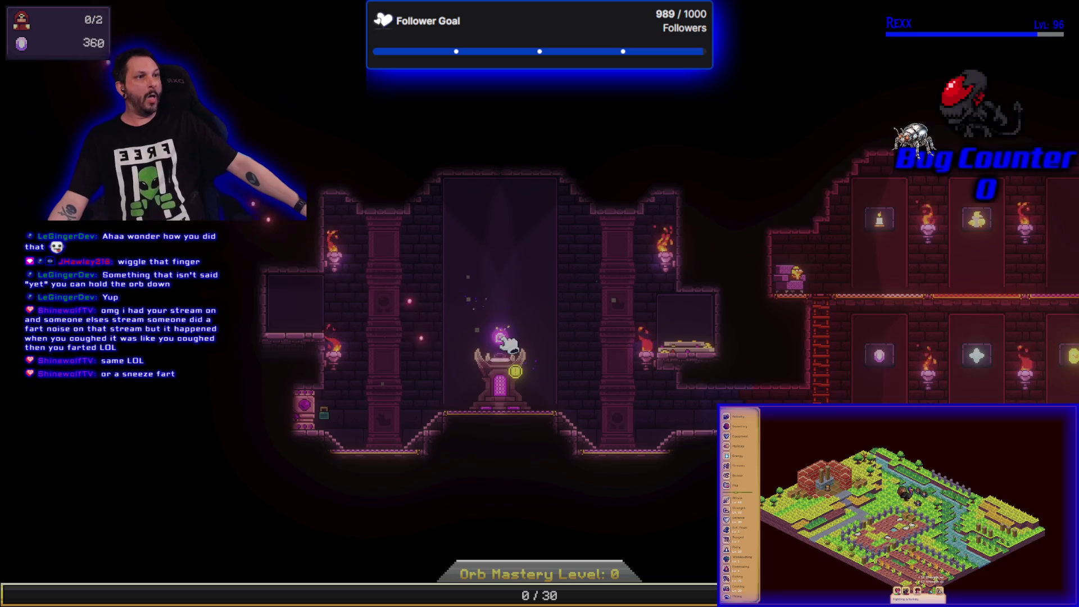
left_click(509, 344)
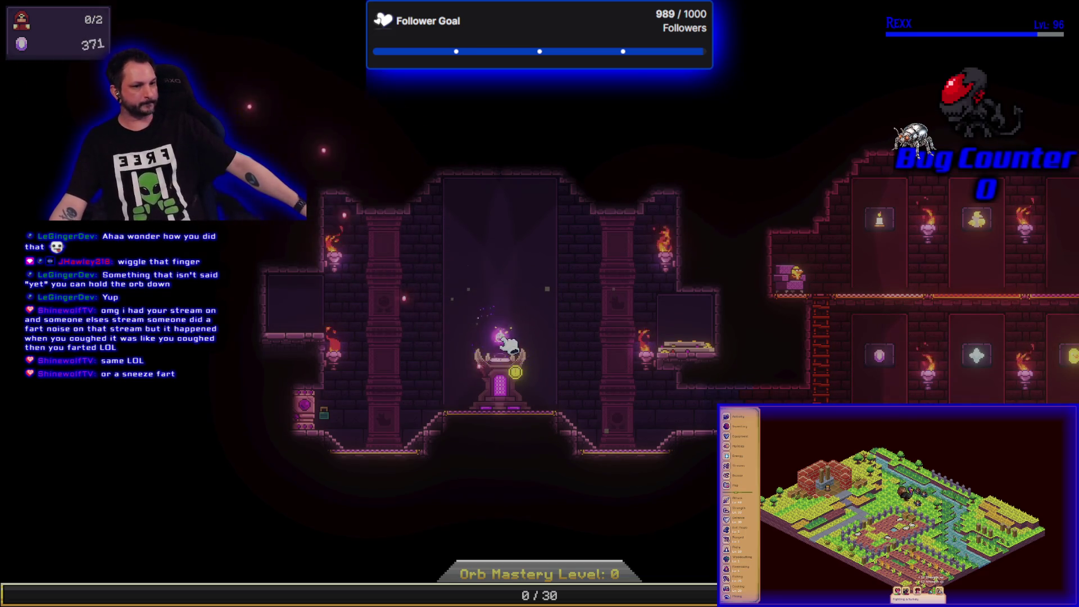
left_click(509, 344)
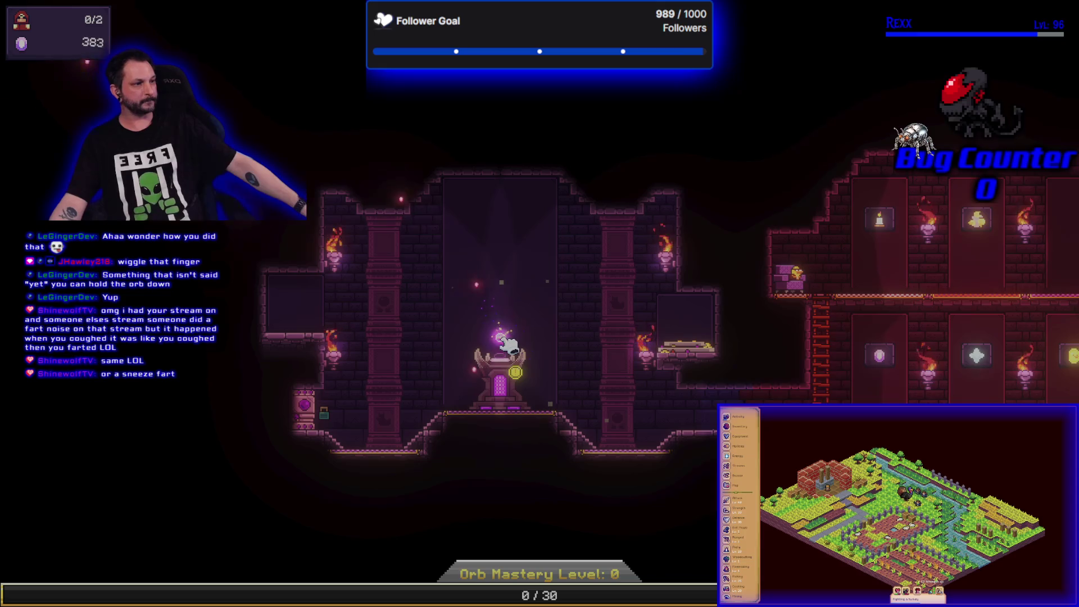
left_click(509, 344)
left_click(509, 344)
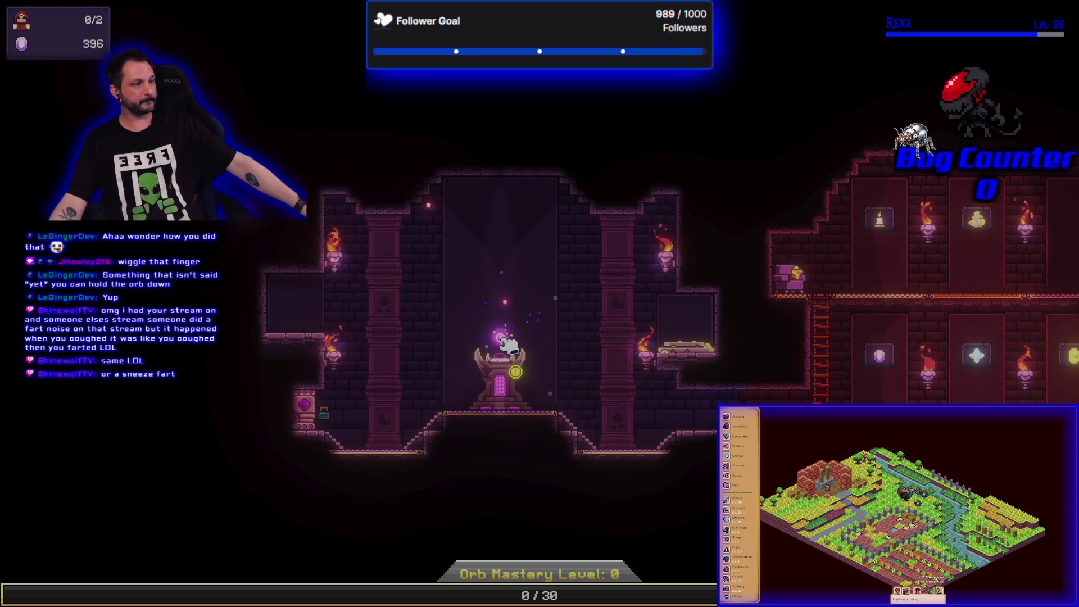
left_click(509, 344)
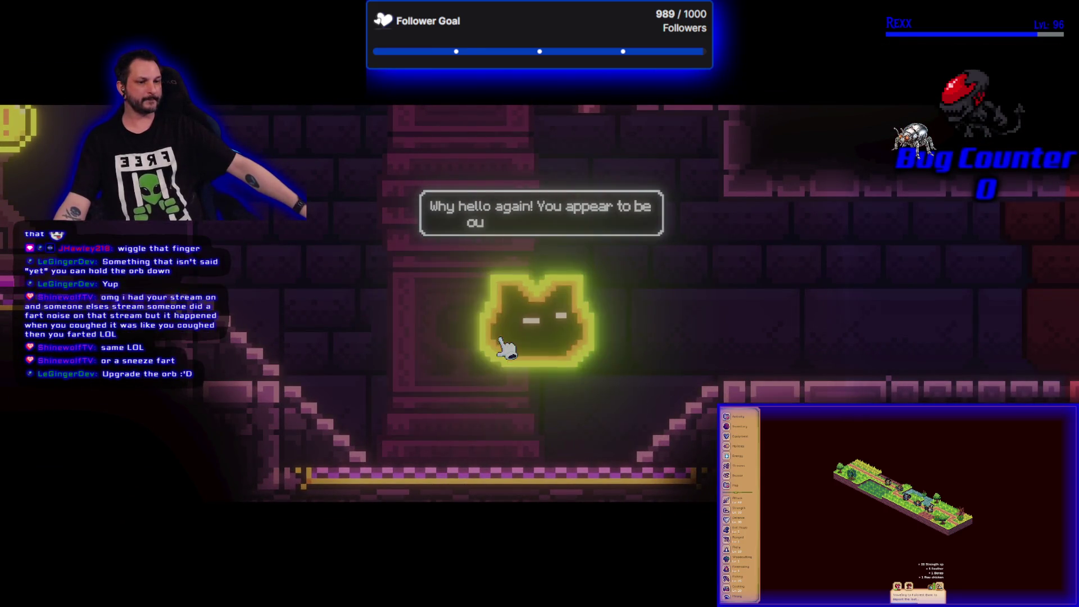
- Click through the cat spirit's greeting and story to end that conversation
left_click(524, 341)
left_click(523, 341)
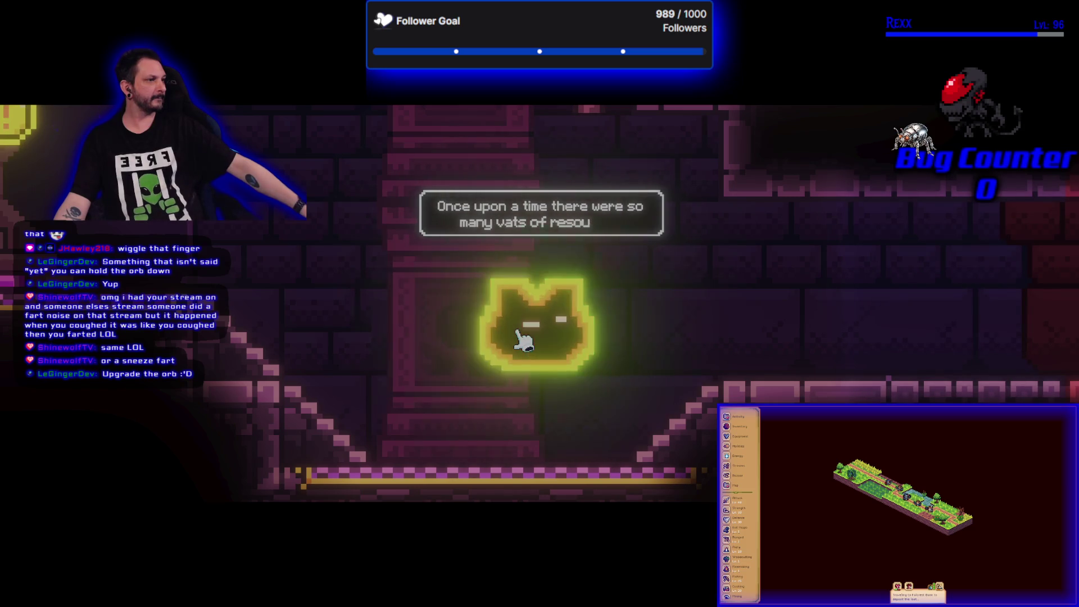
left_click(520, 337)
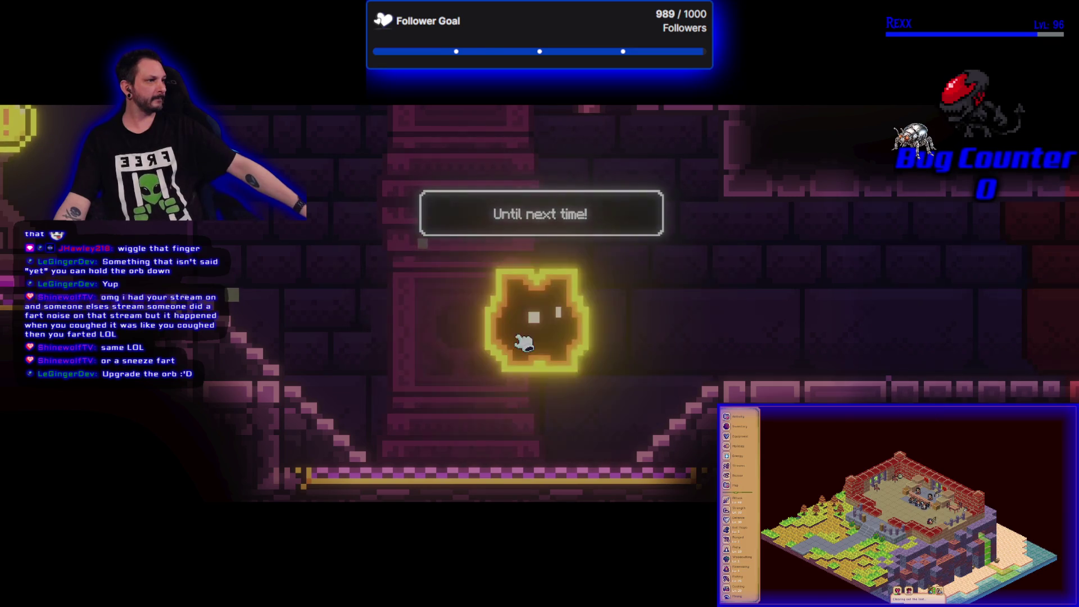
left_click(523, 341)
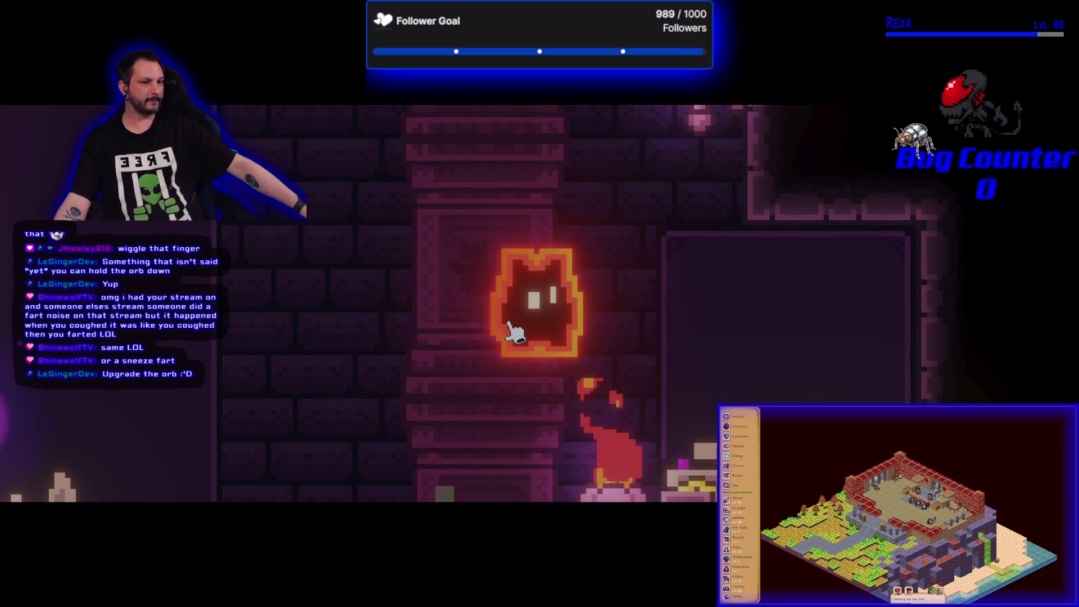
- Advance the orb's box-of-goodies and thank-you lines until gameplay resumes
left_click(564, 366)
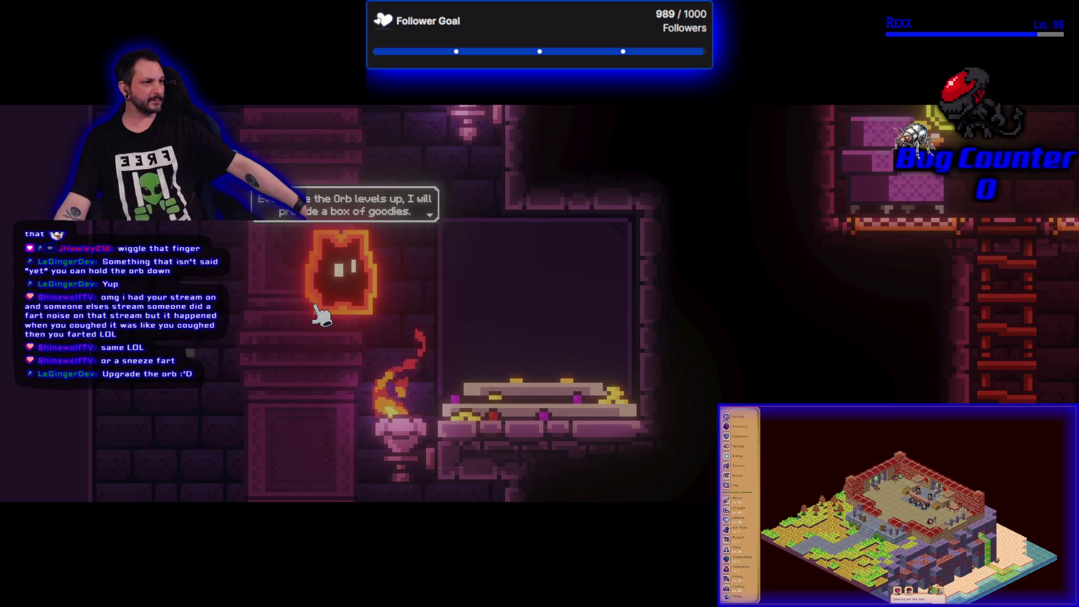
left_click(316, 308)
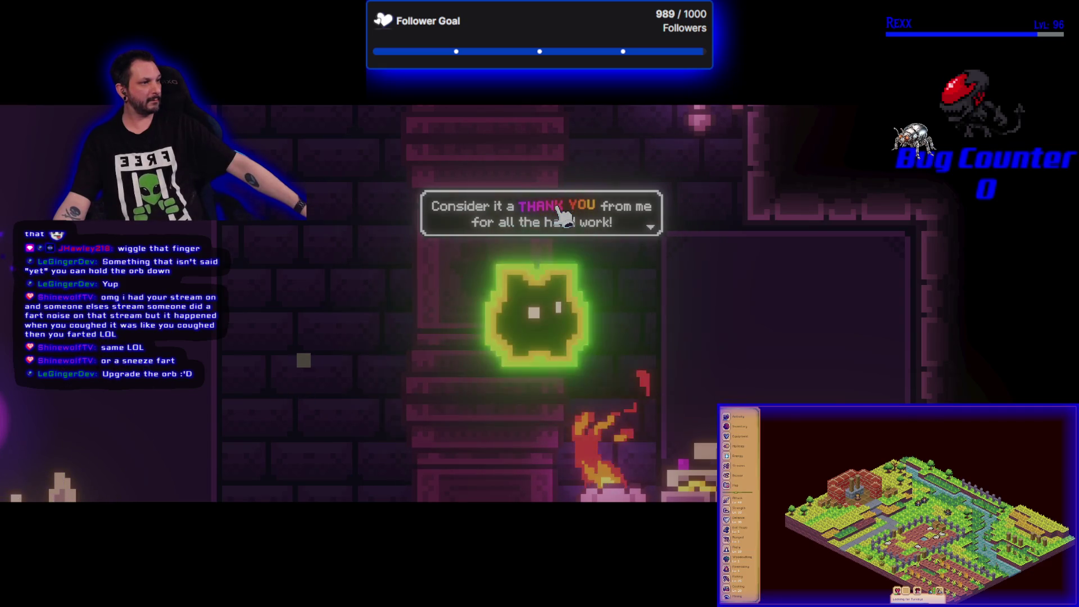
left_click(639, 233)
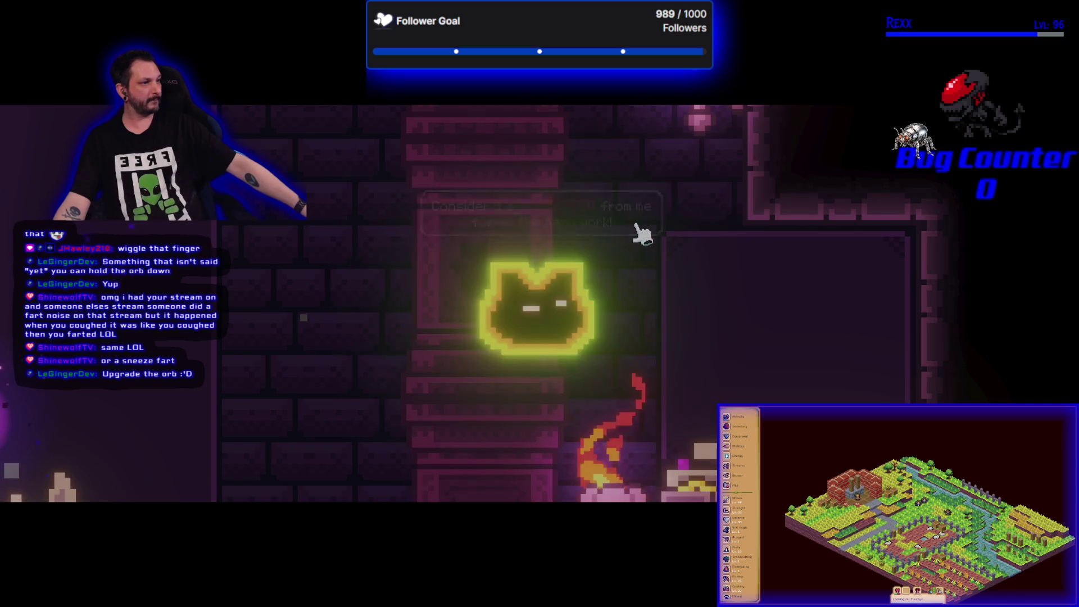
left_click(532, 335)
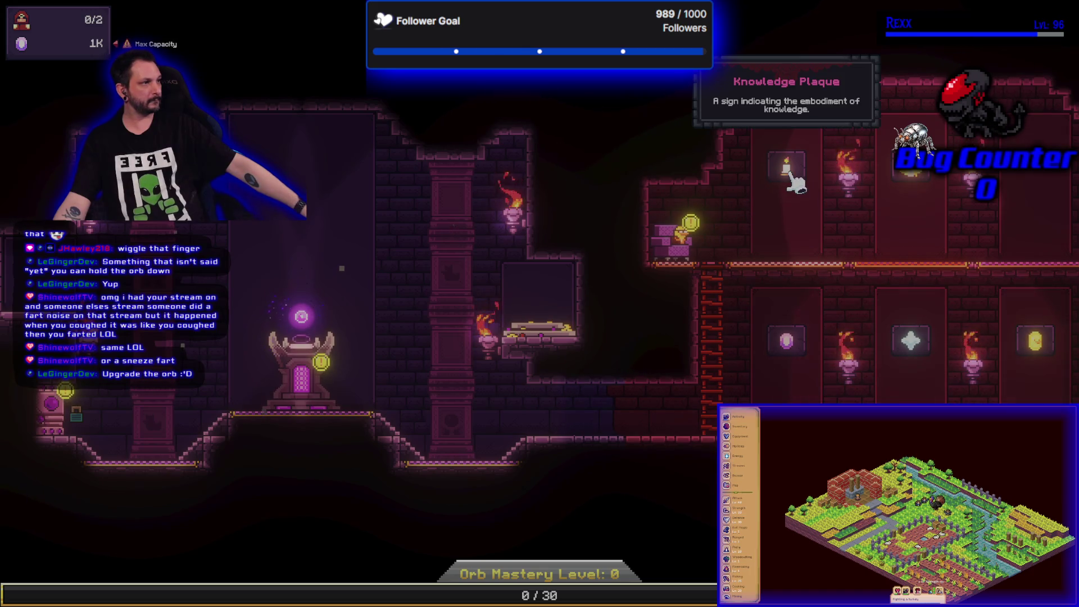
- Pan across the plaque rooms and open the Resource Center from the purple vat
mouse_move(787, 344)
left_click_drag(787, 345, 652, 316)
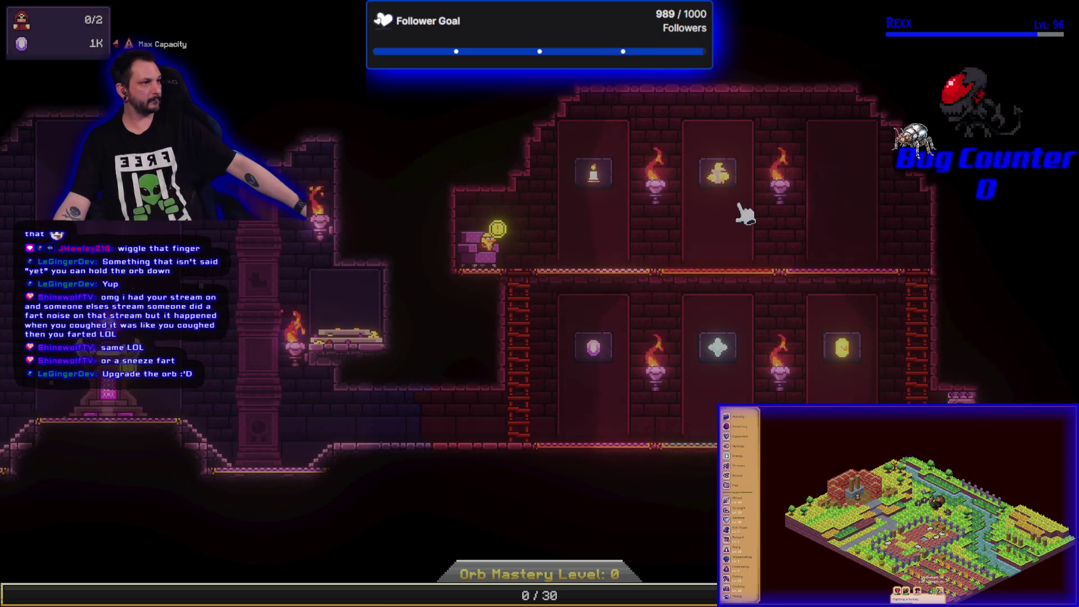
mouse_move(840, 341)
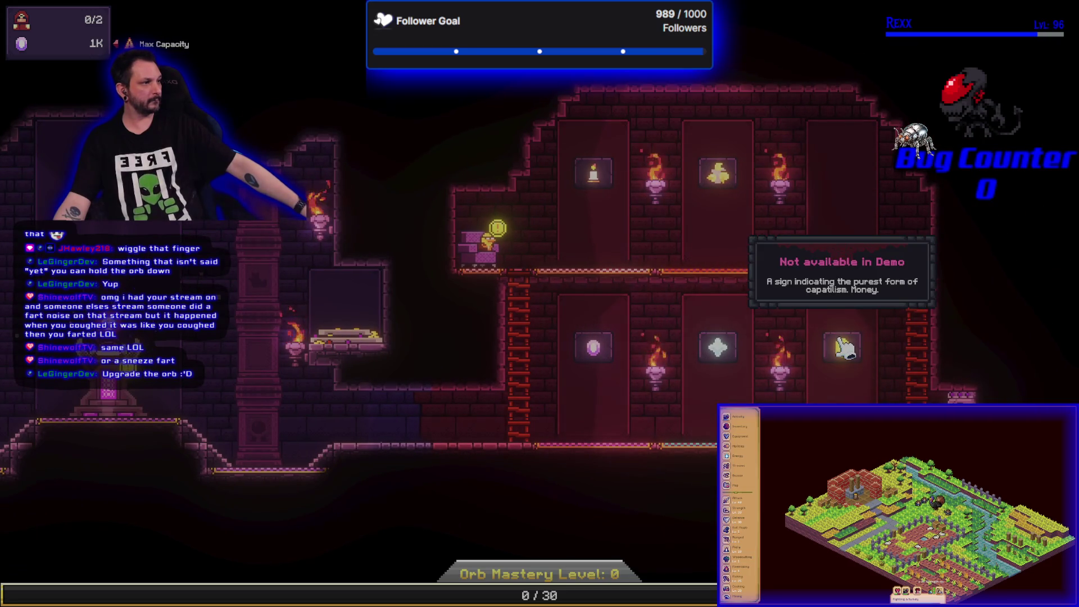
mouse_move(714, 344)
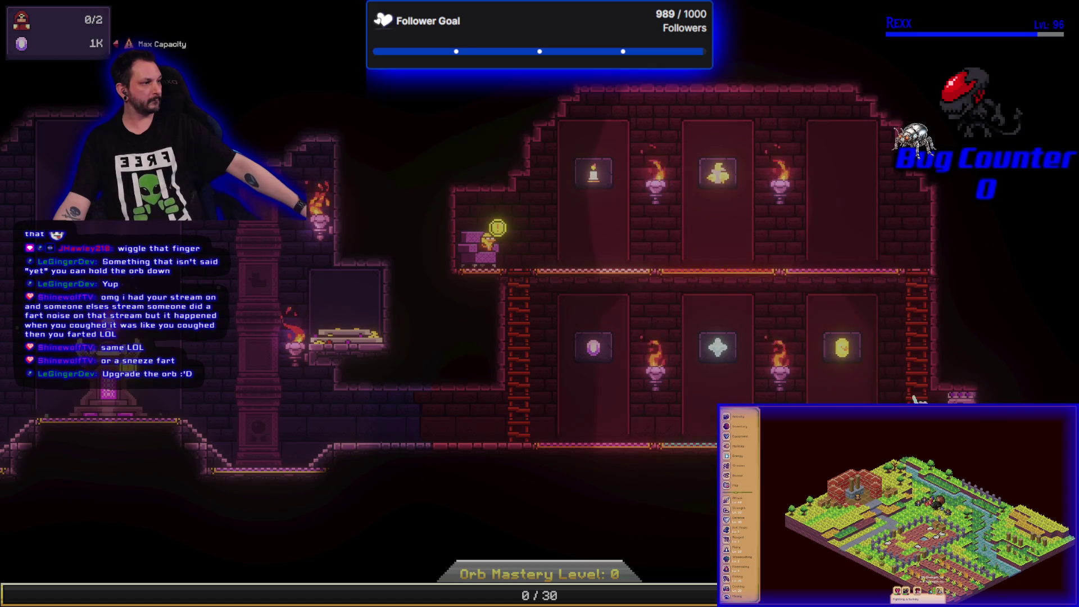
mouse_move(964, 397)
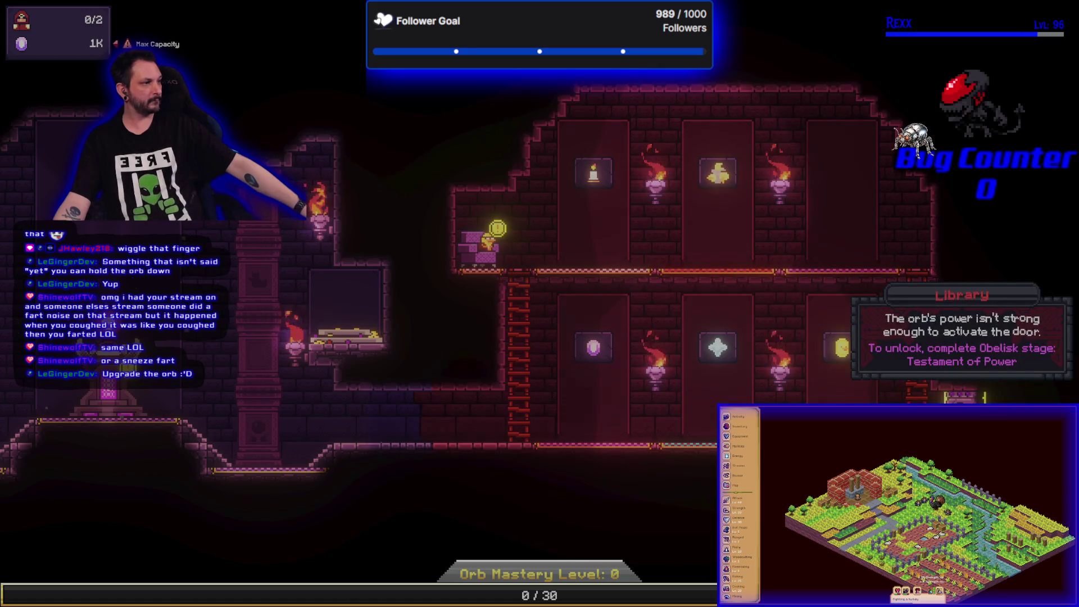
left_click(494, 241)
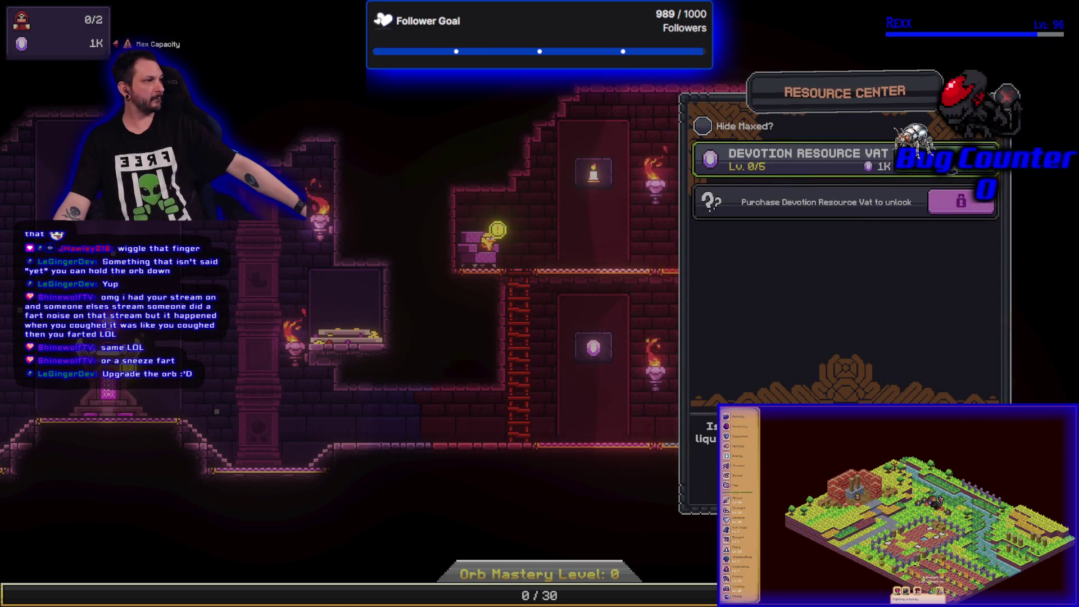
- Buy one level of the Devotion Resource Vat for 1K, then close the Resource Center
left_click(899, 166)
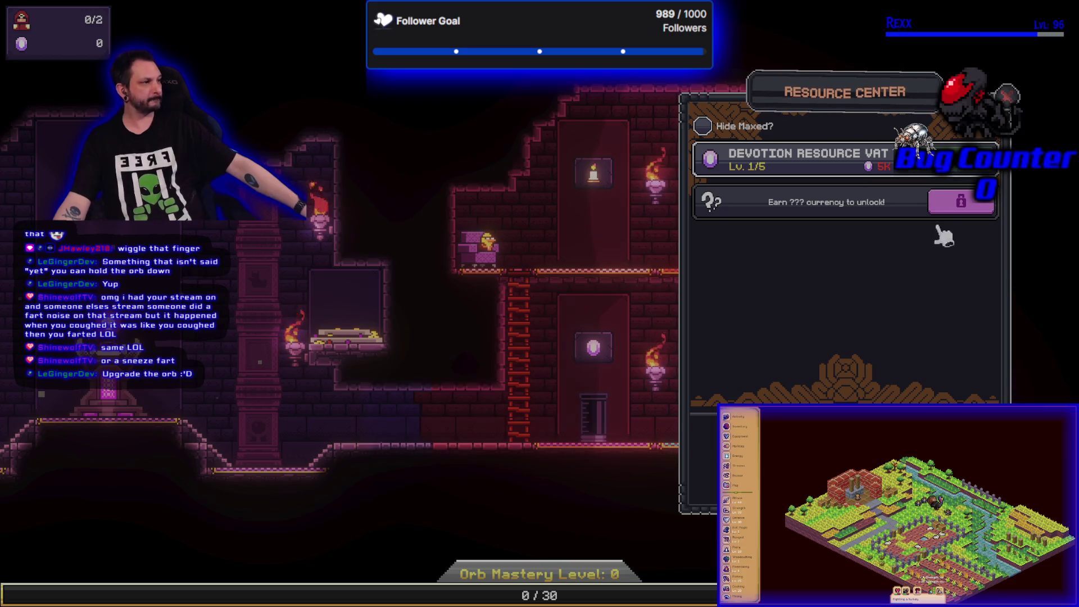
key("Escape")
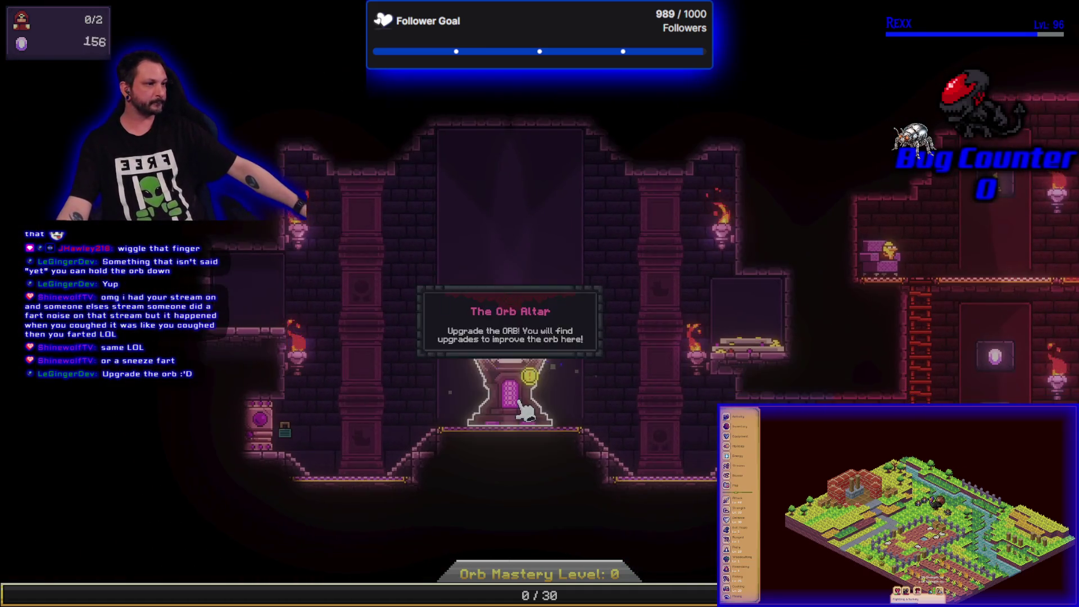
- Focus on the orb altar and click the orb repeatedly, raising gems to about 381
left_click(495, 394)
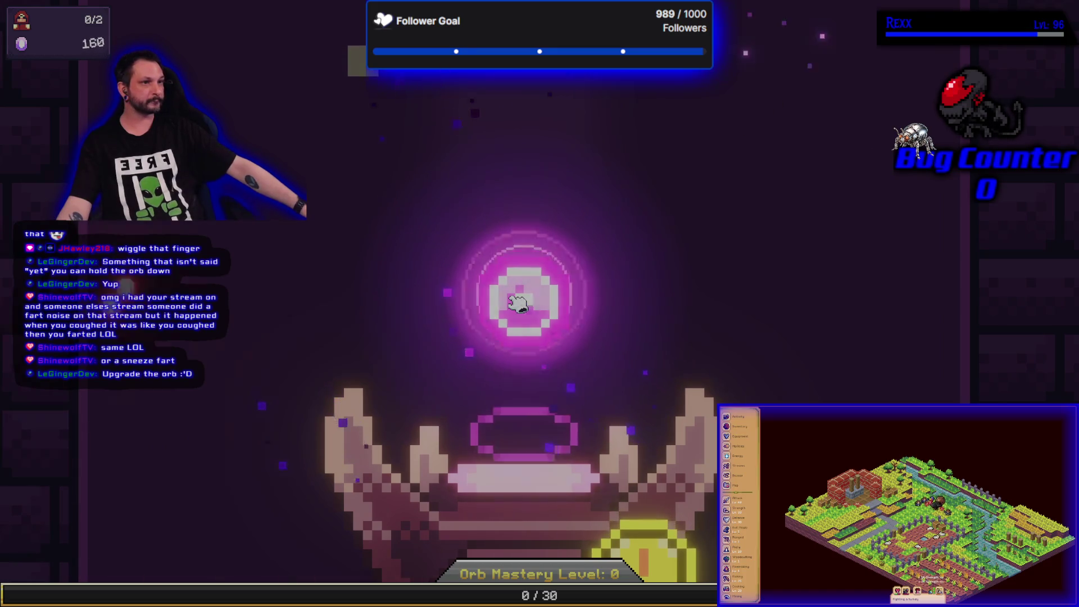
left_click(518, 303)
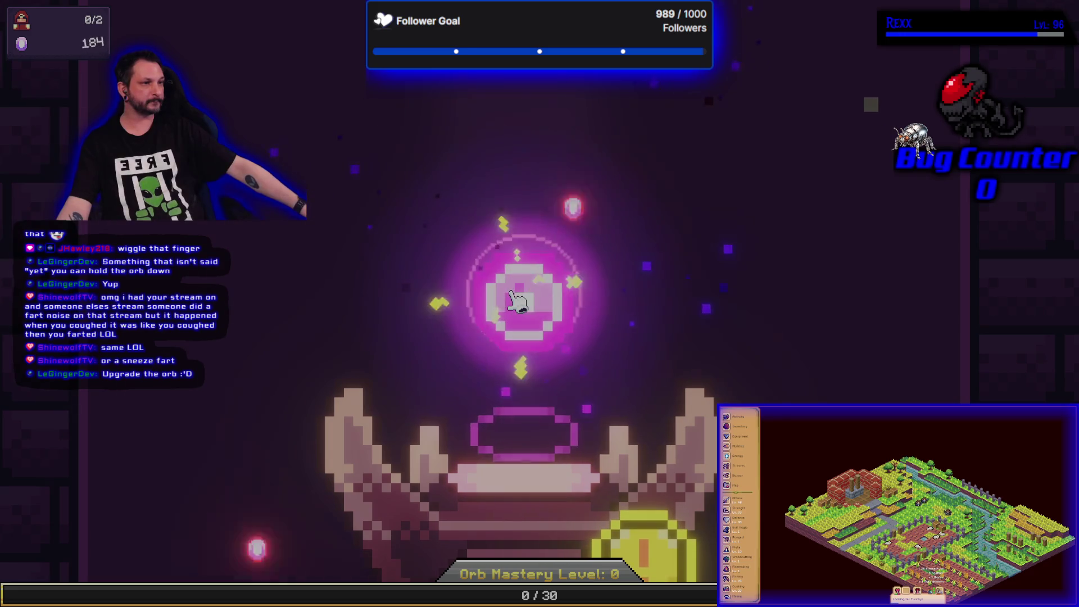
left_click(518, 304)
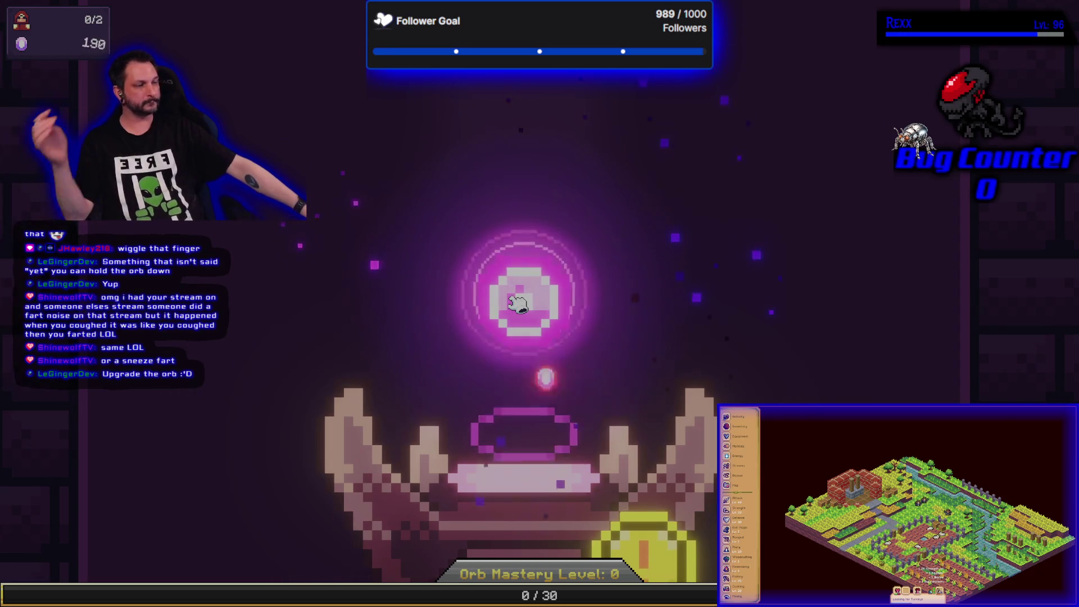
left_click(518, 303)
left_click(518, 304)
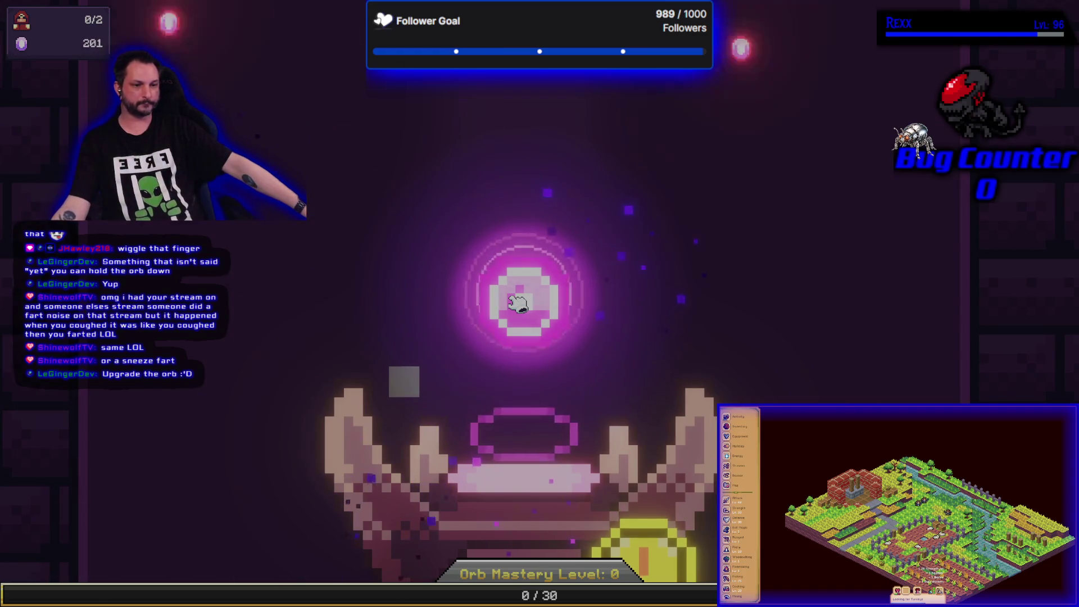
left_click(517, 303)
left_click(518, 304)
left_click(518, 303)
left_click(518, 304)
left_click(518, 303)
left_click(518, 304)
left_click(517, 303)
left_click(518, 304)
left_click(517, 304)
left_click(518, 304)
left_click(518, 304)
left_click(524, 303)
left_click(525, 304)
left_click(526, 305)
left_click(528, 308)
left_click(527, 306)
left_click(527, 307)
left_click(528, 306)
left_click(527, 306)
left_click(528, 308)
left_click(529, 308)
left_click(528, 308)
left_click(529, 308)
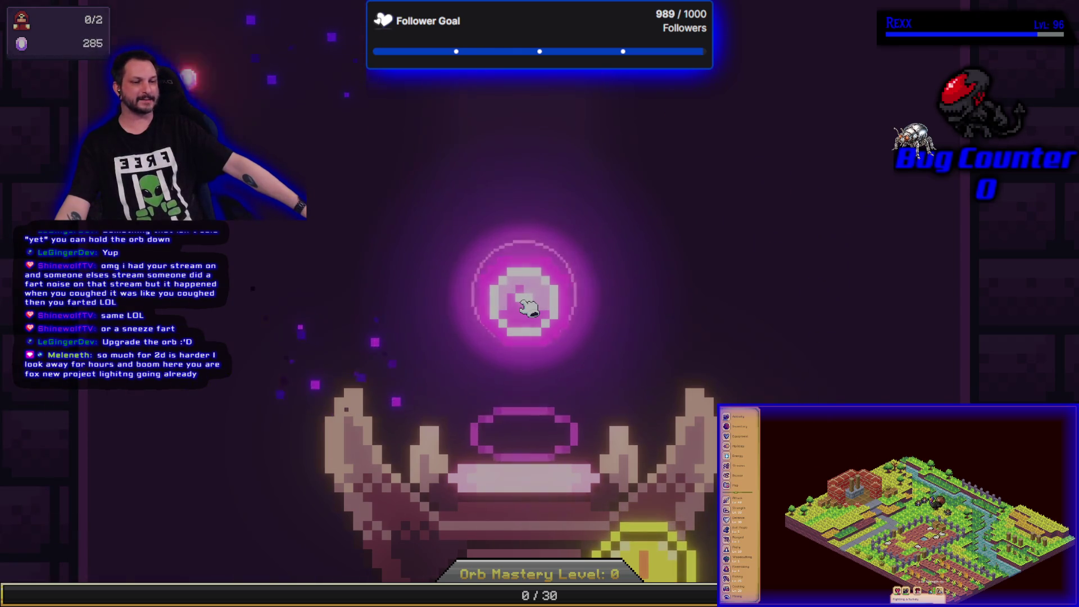
left_click(528, 308)
left_click(529, 308)
left_click(529, 308)
left_click(528, 308)
left_click(528, 308)
left_click(528, 308)
left_click(529, 308)
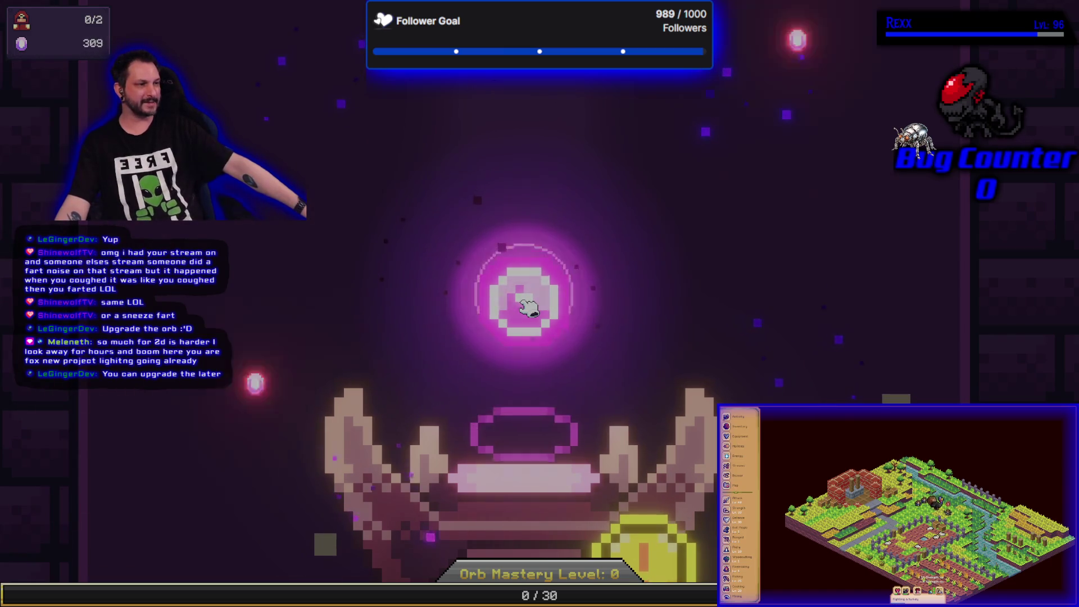
left_click(529, 308)
left_click(529, 308)
left_click(528, 308)
left_click(528, 308)
left_click(528, 309)
left_click(529, 308)
left_click(529, 308)
left_click(529, 308)
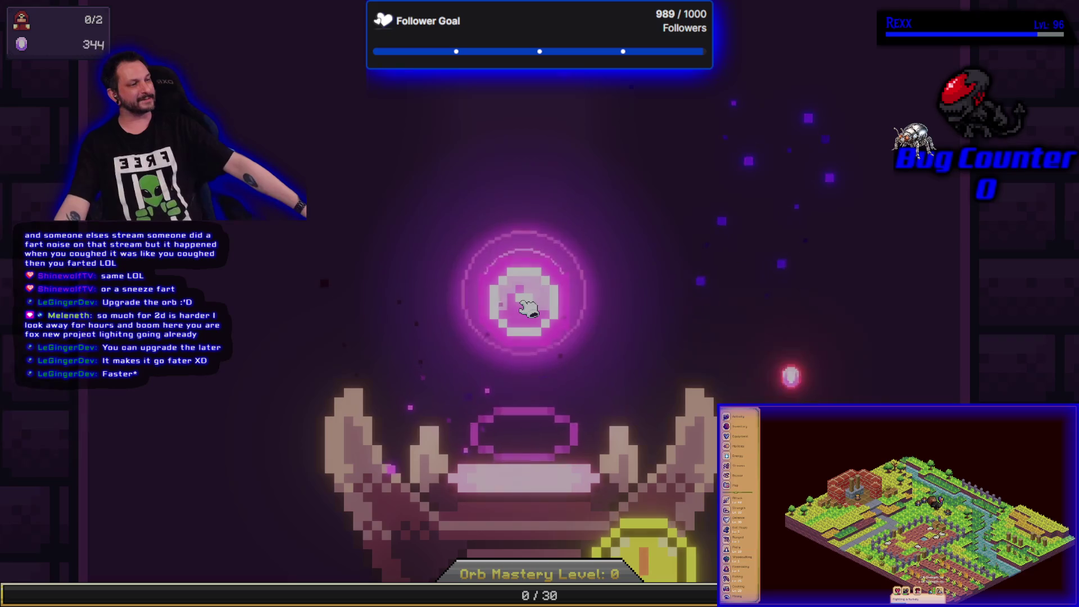
left_click(528, 308)
left_click(531, 305)
left_click(533, 301)
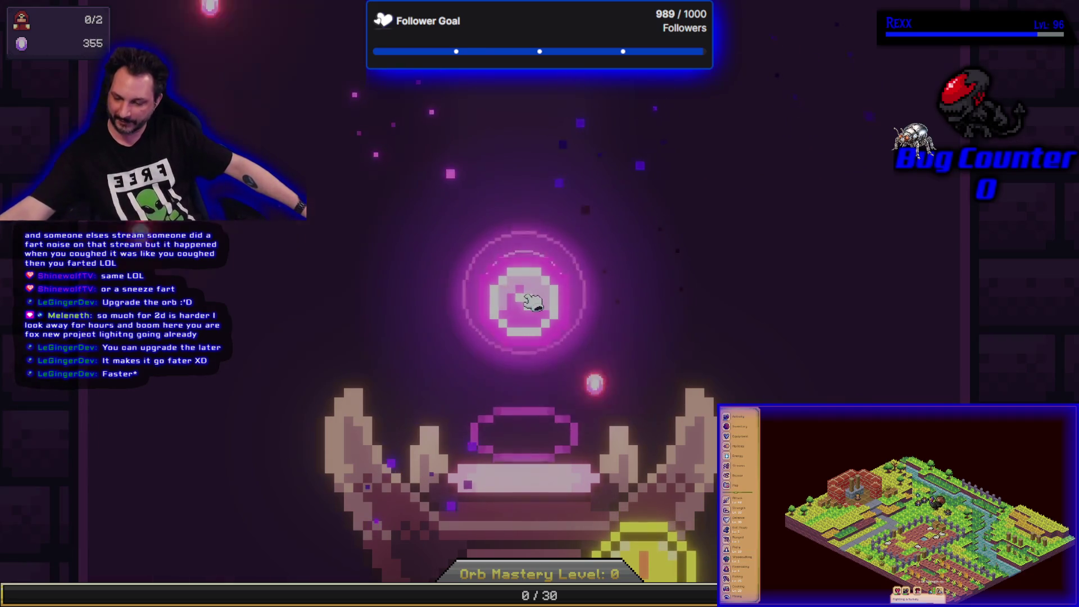
left_click(531, 304)
left_click(531, 304)
left_click(533, 303)
left_click(536, 301)
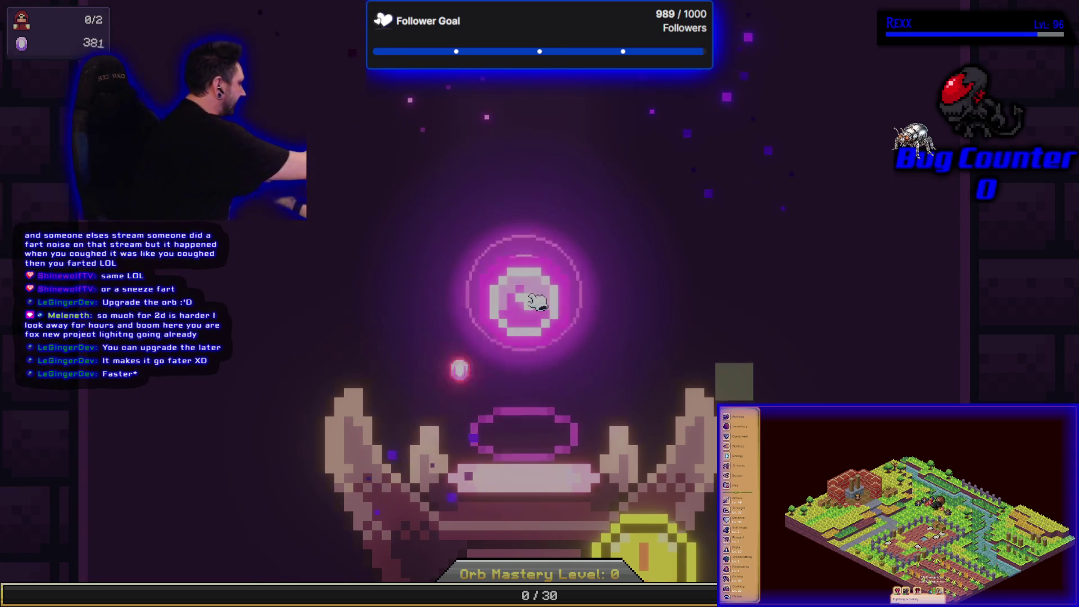
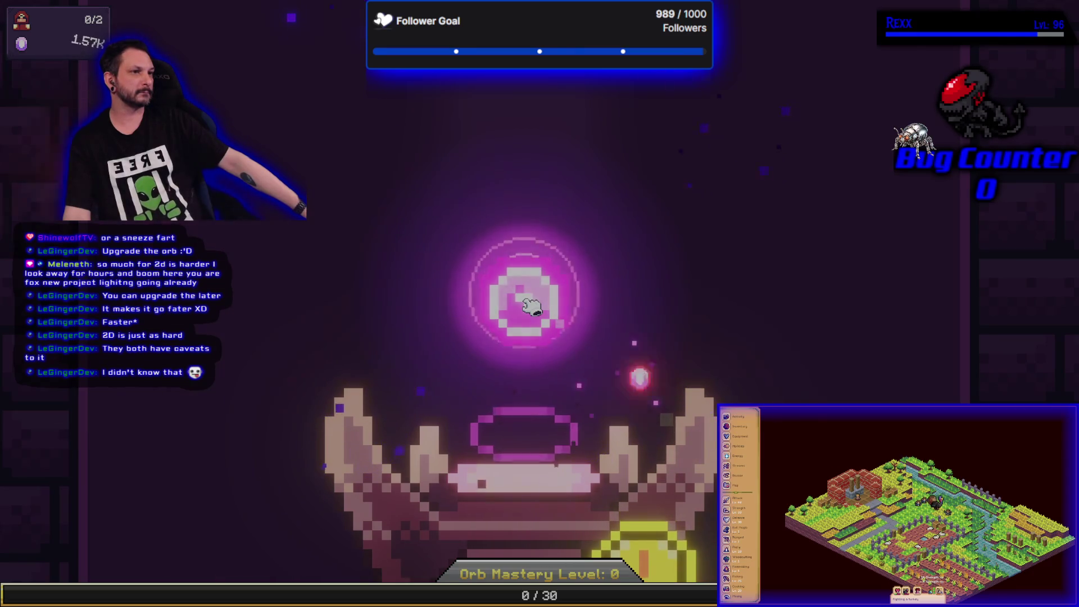
- Leave the orb close-up and buy the Summoning Chamber for 750
key("Escape")
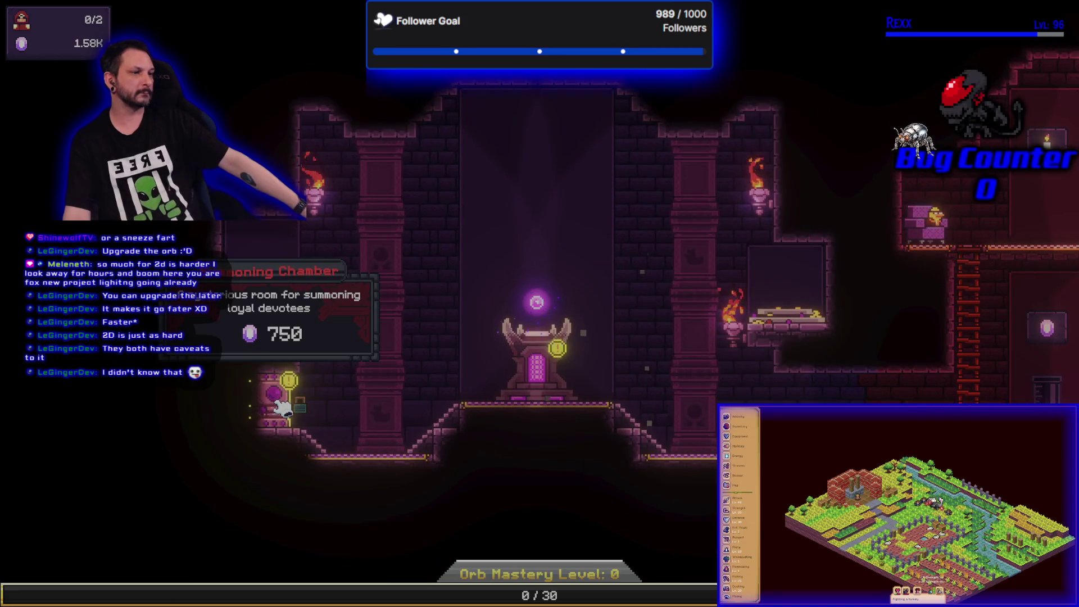
left_click(283, 408)
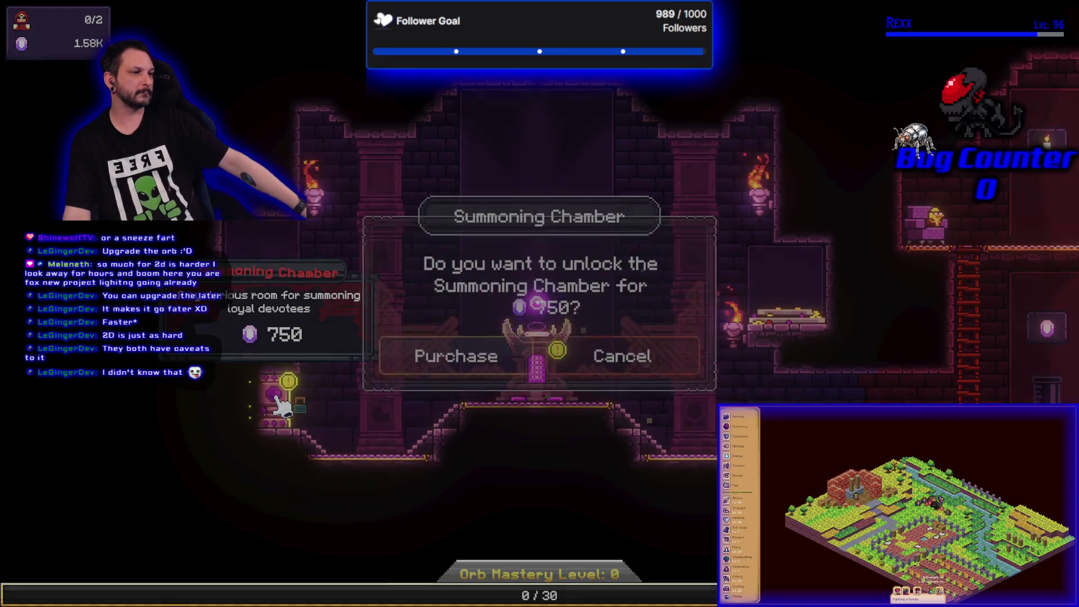
left_click(485, 366)
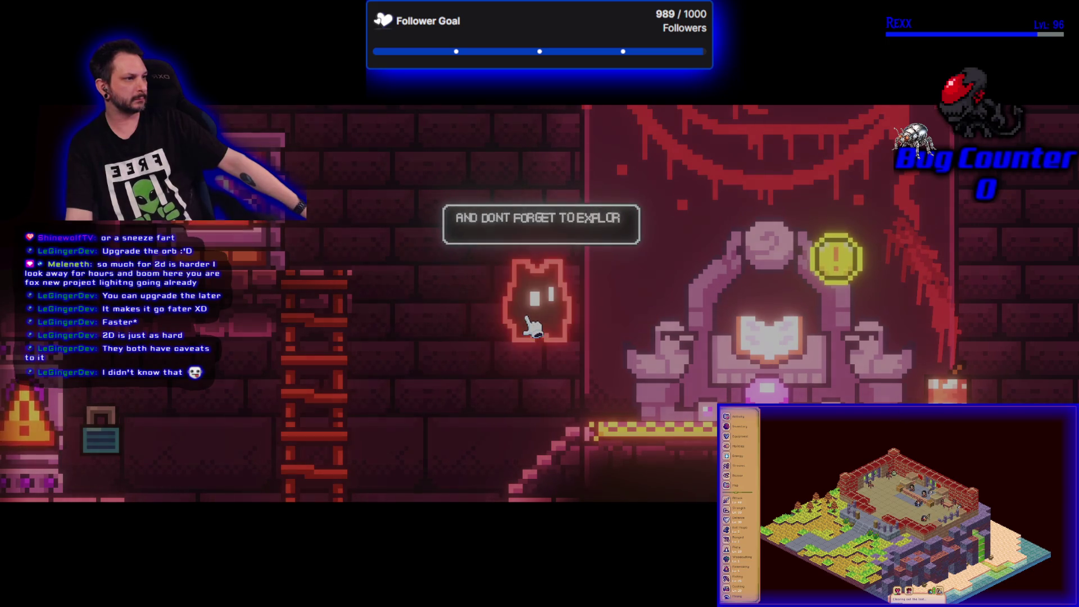
- Dismiss the ghost's dialogue, then inspect the locked Cultist Quarters and Re-education Chamber doors
left_click(532, 325)
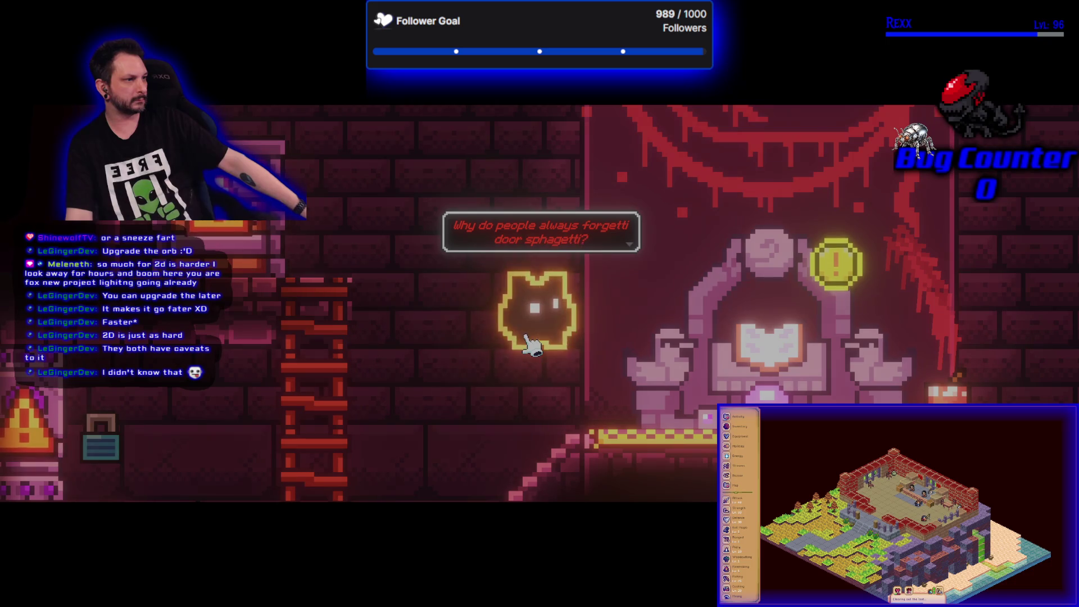
left_click(528, 340)
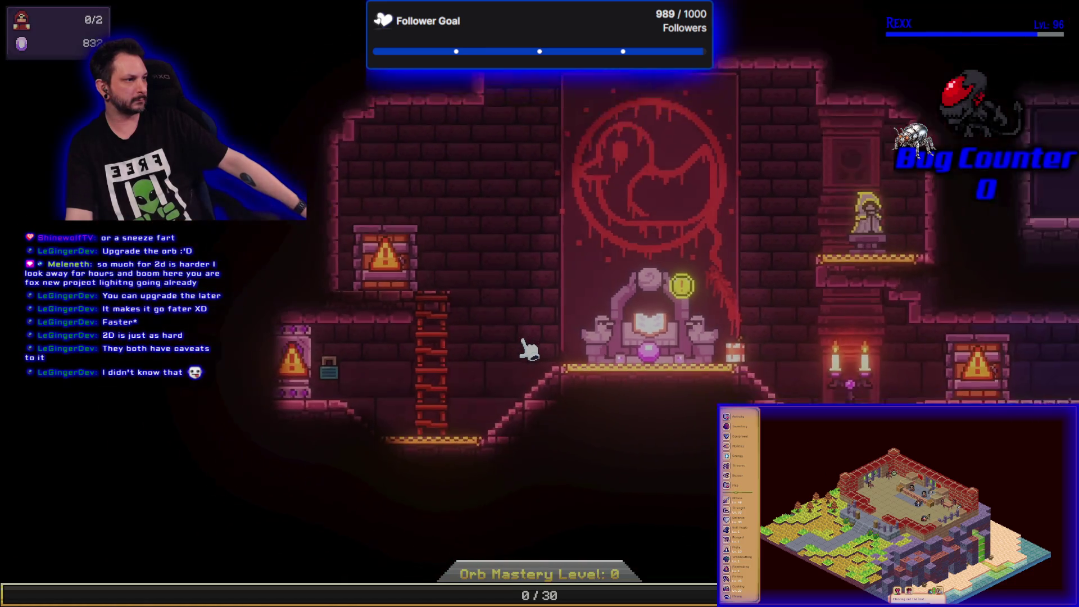
mouse_move(896, 373)
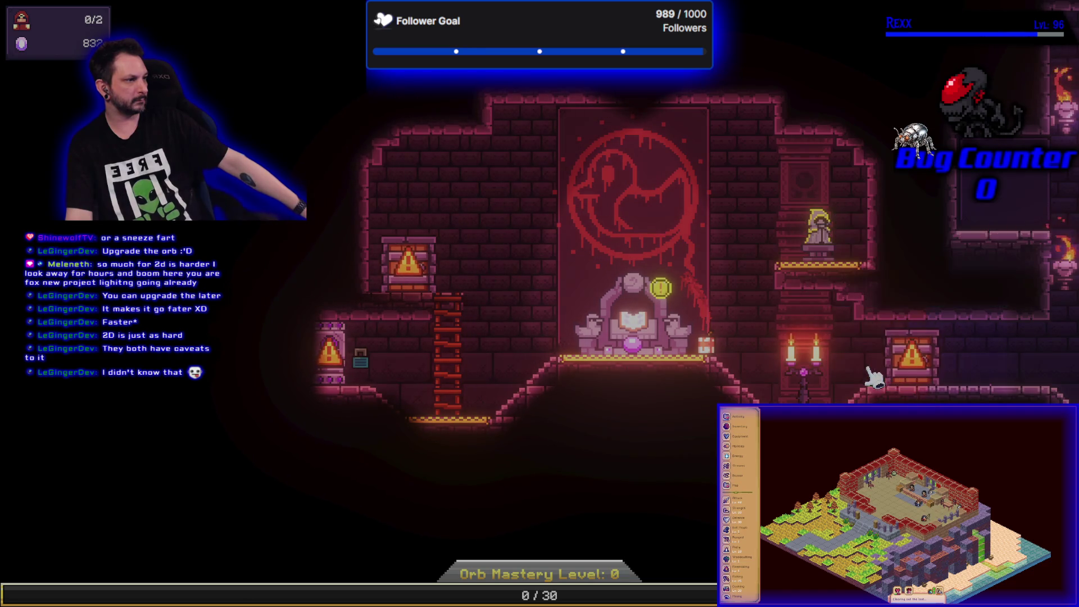
mouse_move(857, 377)
left_mouse_down()
mouse_move(682, 373)
mouse_move(393, 345)
mouse_move(753, 387)
left_mouse_up()
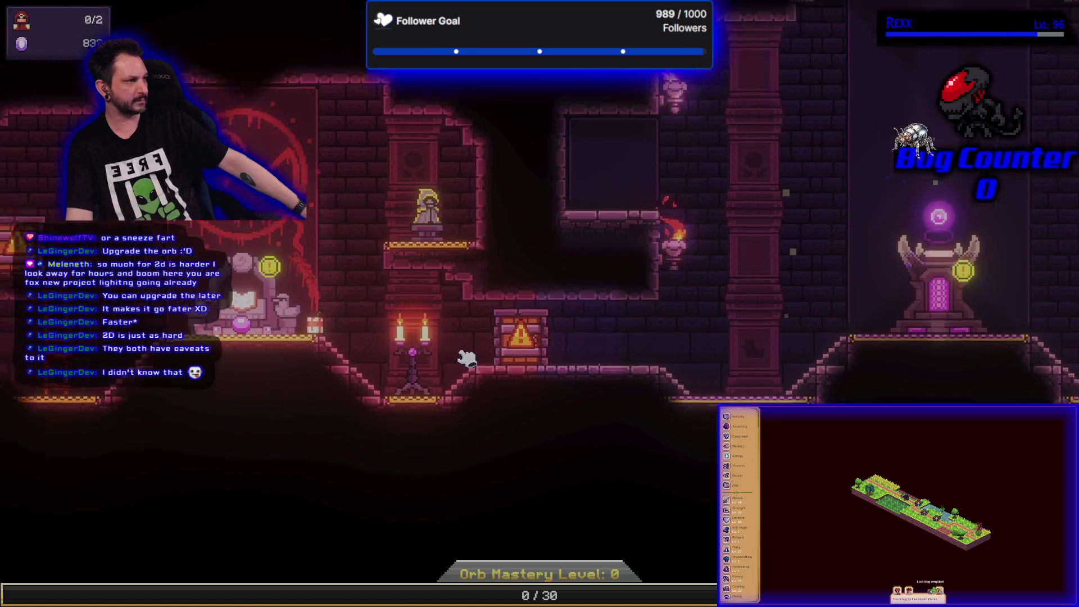
mouse_move(796, 368)
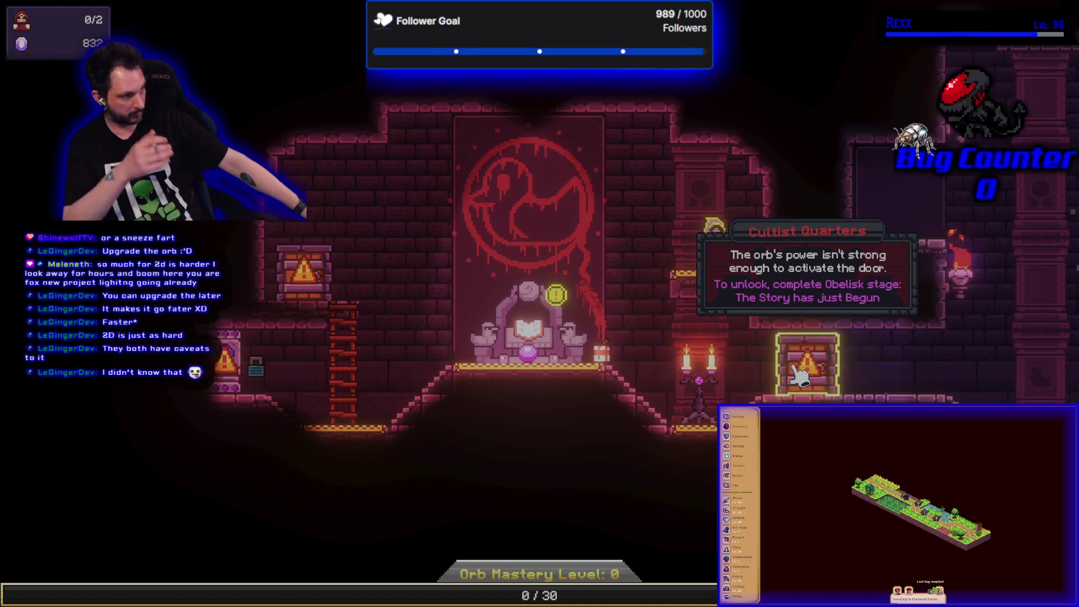
mouse_move(225, 371)
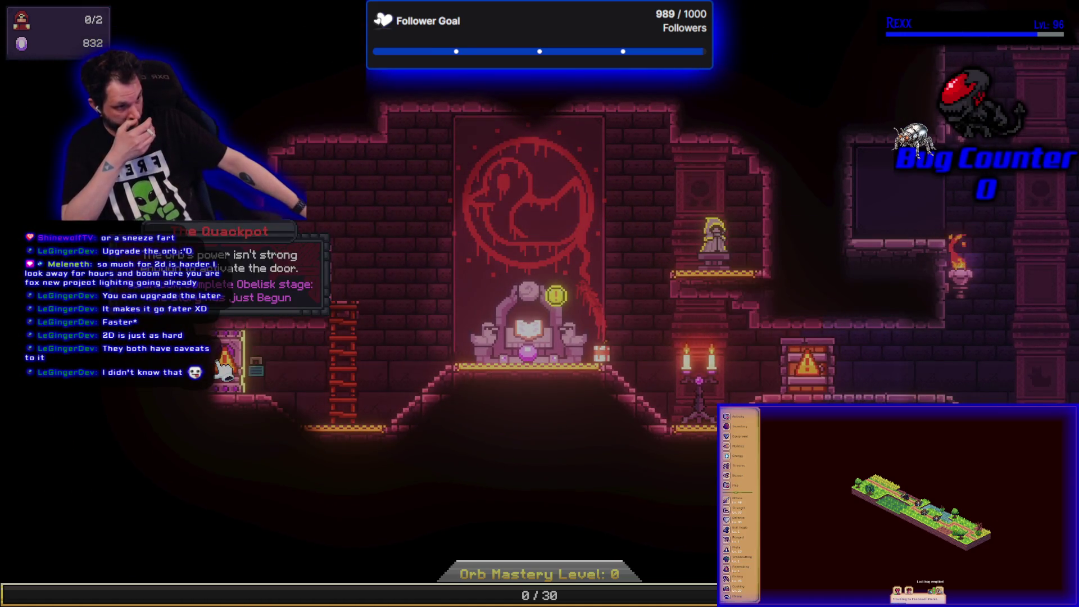
mouse_move(292, 301)
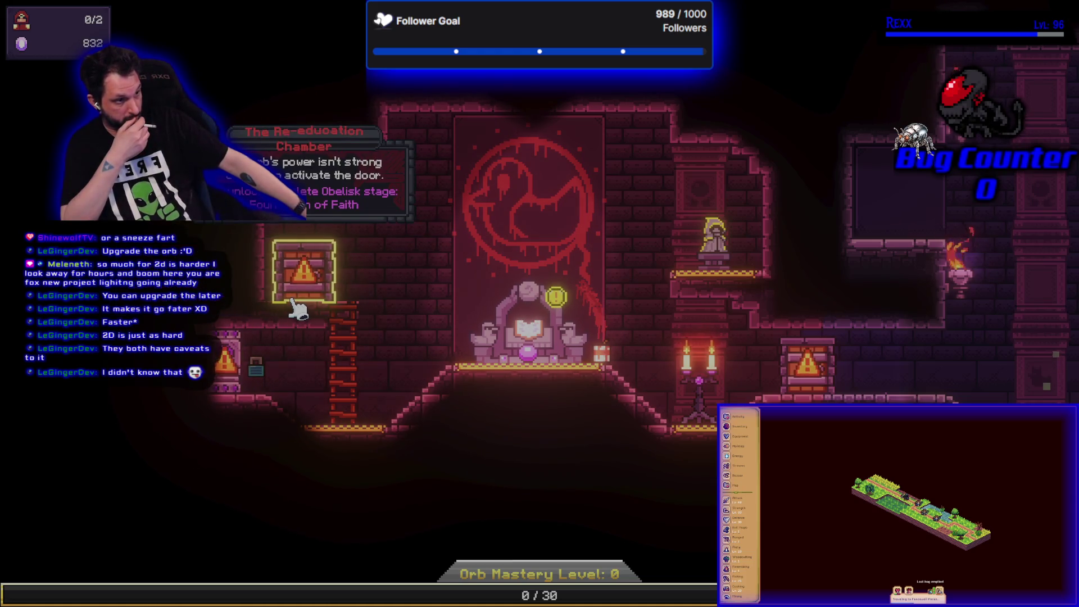
- Summon a Generalist at the altar and place it on the orb pedestal, filling 1/5 slots
left_click(534, 344)
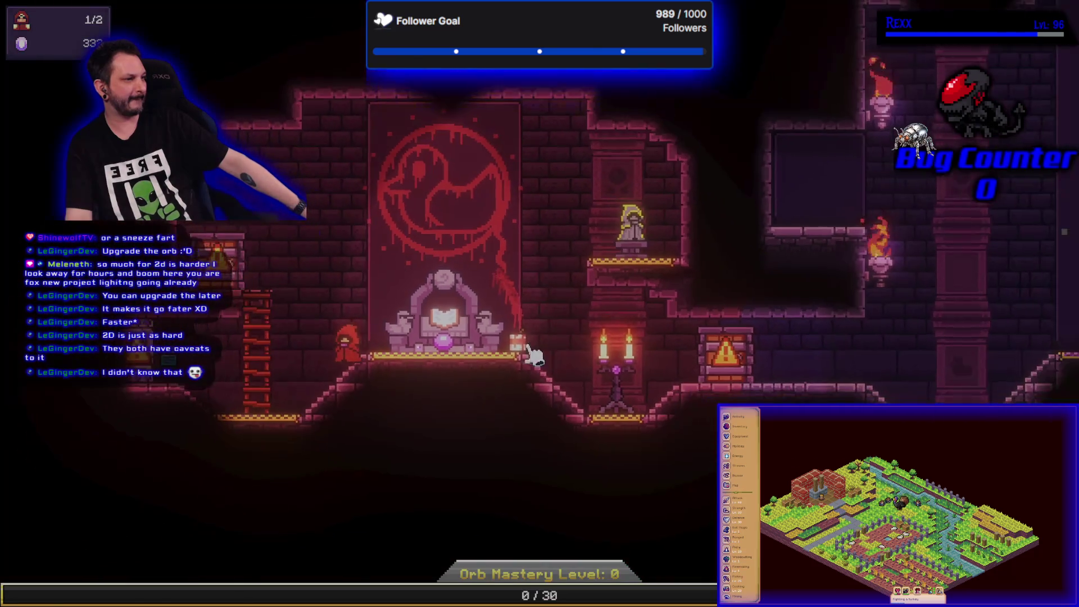
mouse_move(535, 354)
left_mouse_down()
mouse_move(881, 350)
mouse_move(916, 366)
mouse_move(1027, 347)
mouse_move(956, 317)
mouse_move(953, 337)
left_mouse_up()
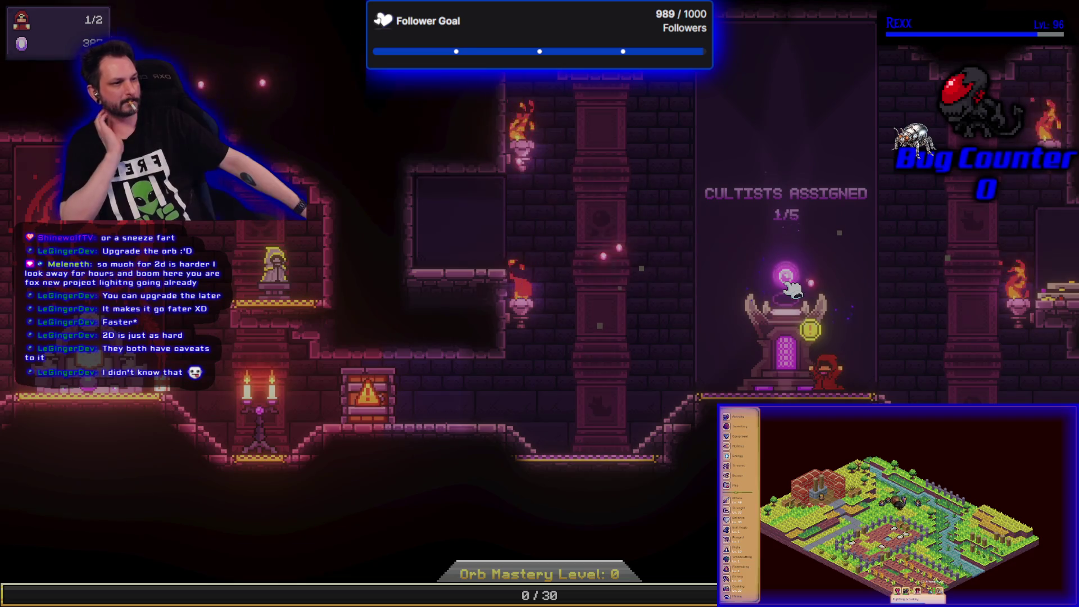
- Toggle the Tome of Summoning with E, then reopen it from the altar at 814 resources
mouse_move(390, 396)
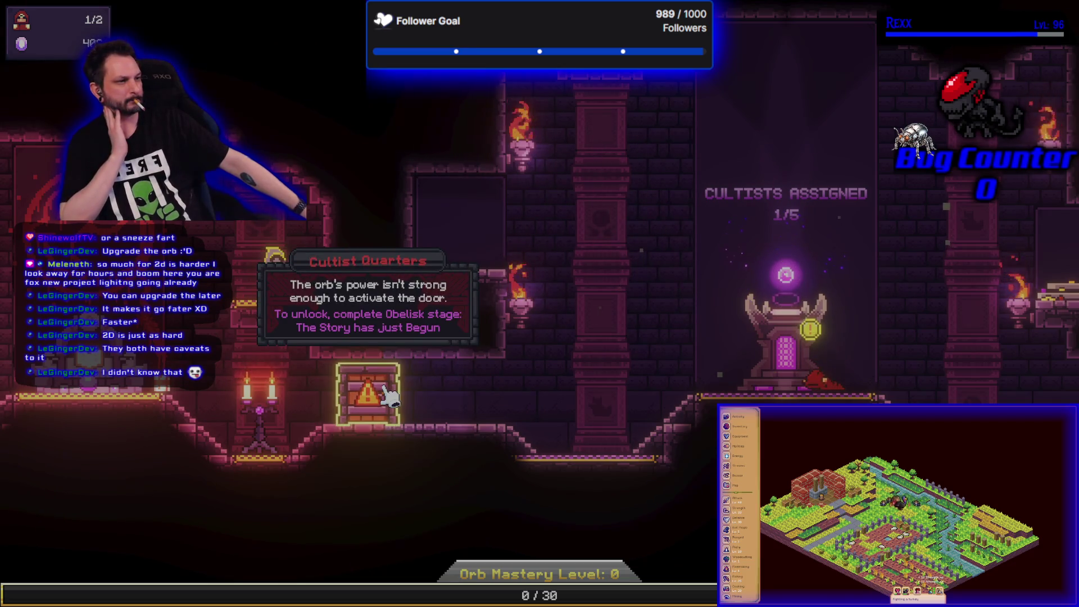
key("e")
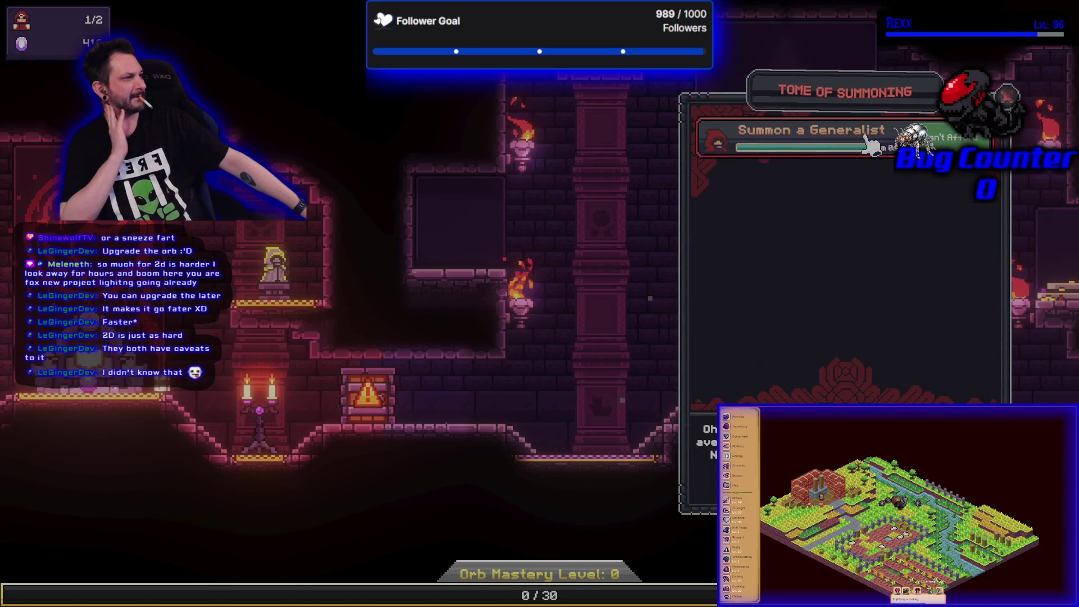
key("Escape")
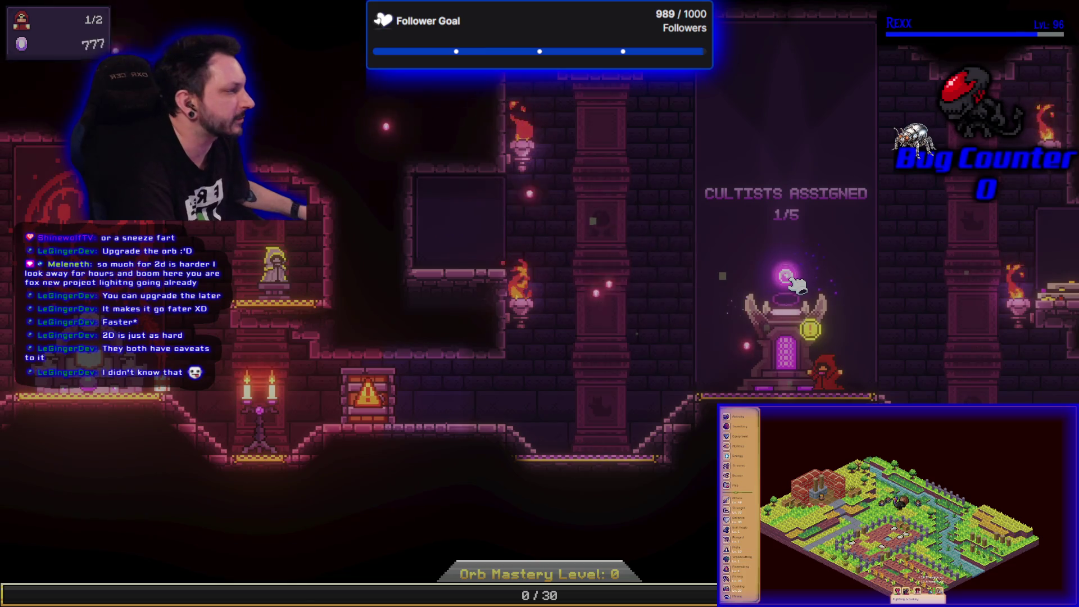
left_click(786, 275)
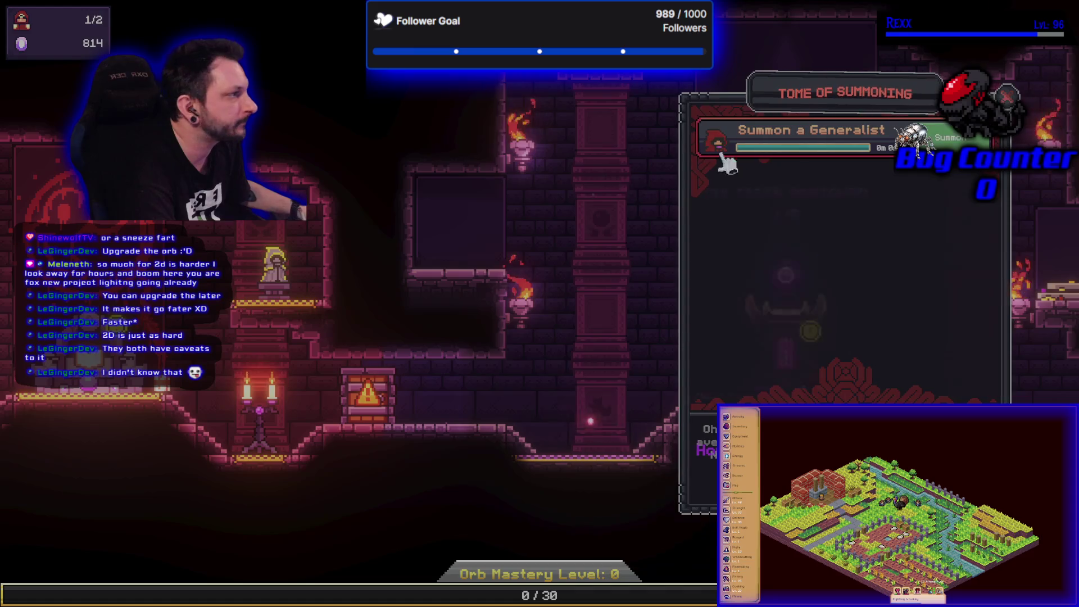
- Summon a second Generalist, assign it to the orb for 2/5, and open the Upgrade Statue
left_click(723, 155)
key("Escape")
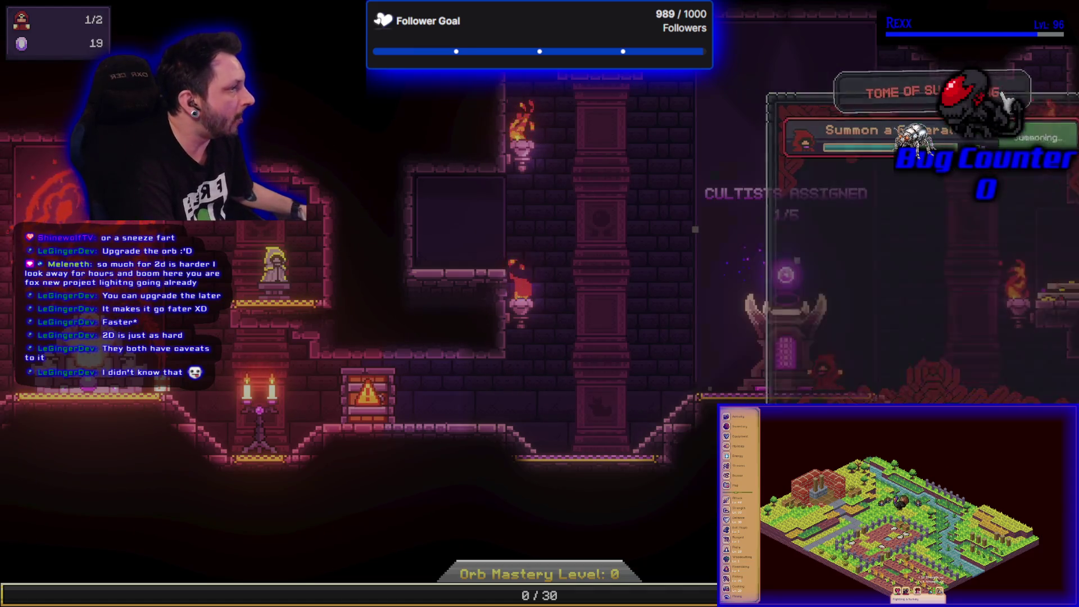
mouse_move(228, 365)
left_mouse_down()
mouse_move(336, 296)
mouse_move(729, 338)
left_mouse_up()
left_click_drag(771, 350, 773, 353)
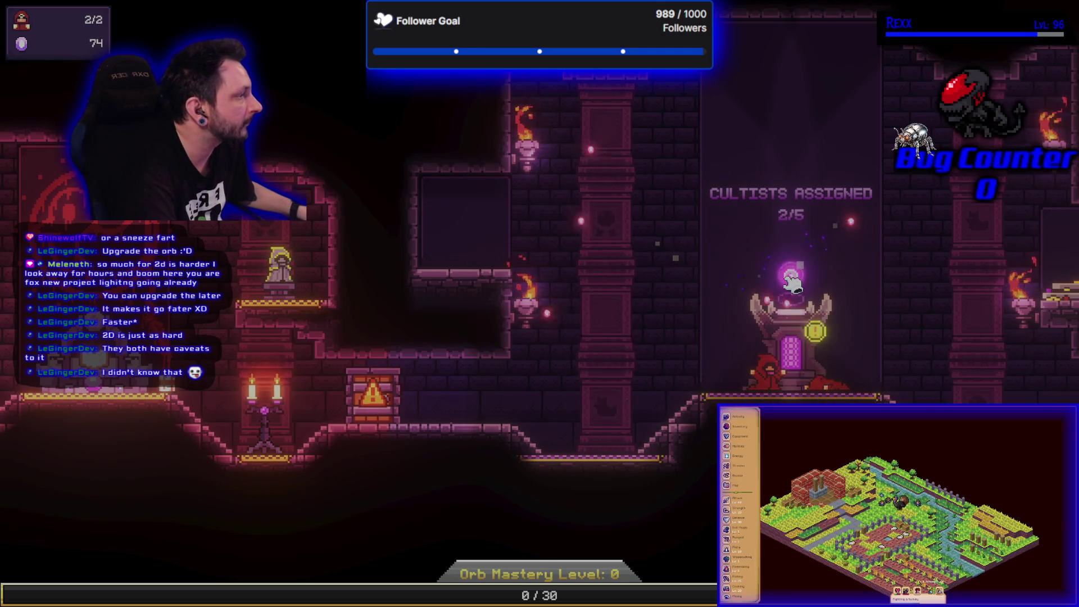
left_click(289, 261)
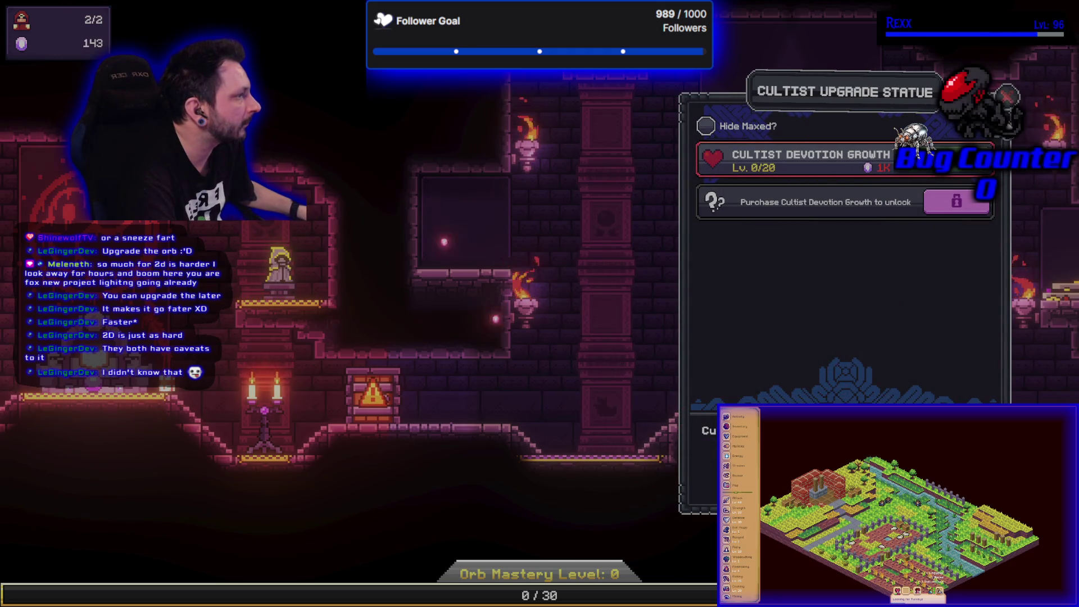
- Close the Cultist Upgrade Statue panel, reopen it, and close it again
key("Escape")
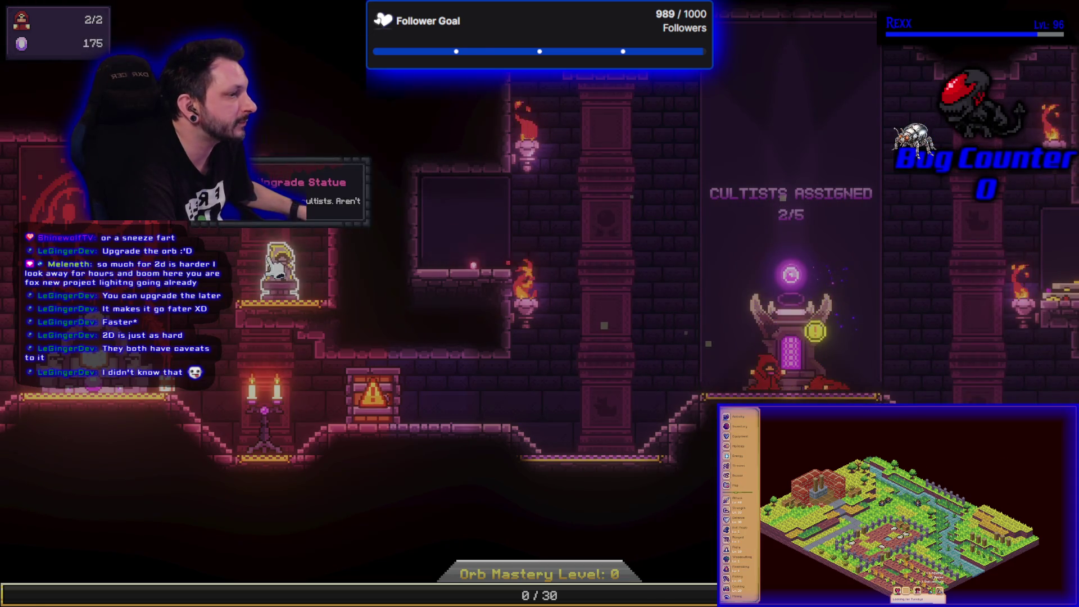
left_click(284, 263)
key("Escape")
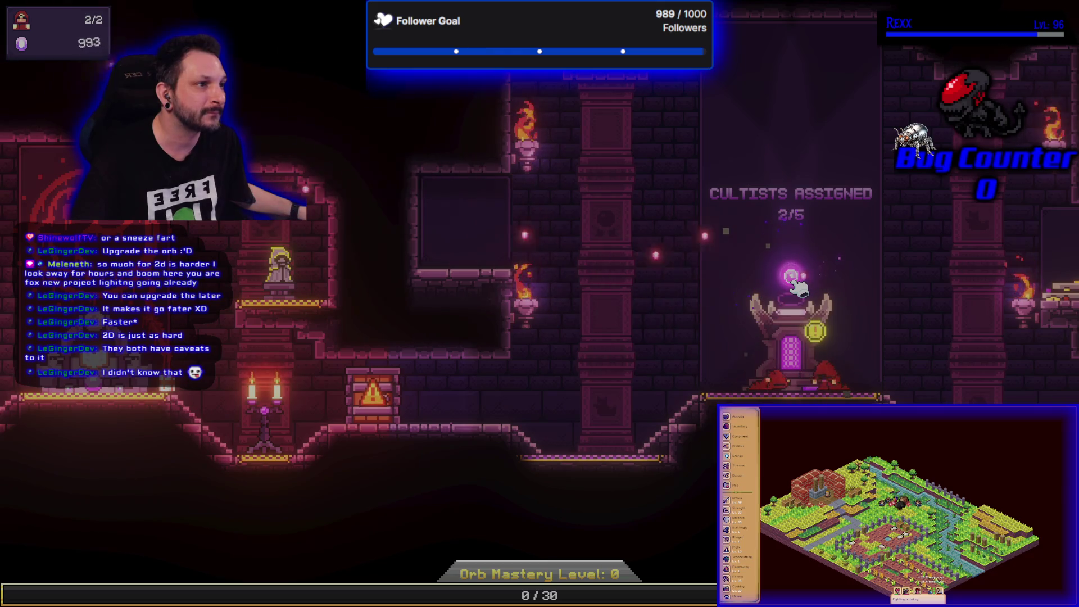
- Buy Cultist Devotion Growth to Lv. 1/20 at the Upgrade Statue, unlocking Extra Leg Room
left_click(304, 263)
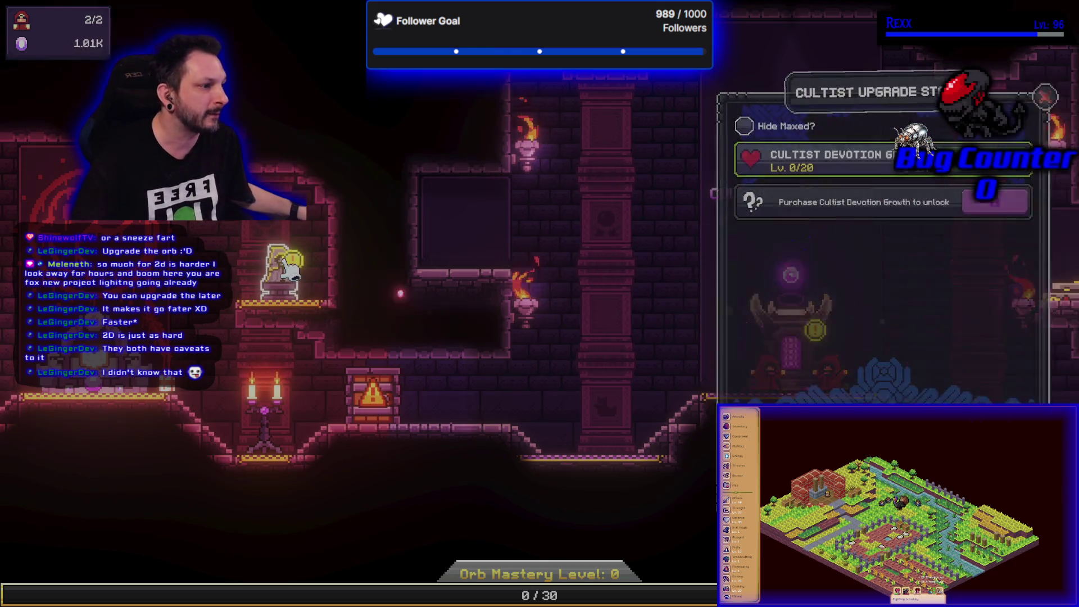
left_click(950, 160)
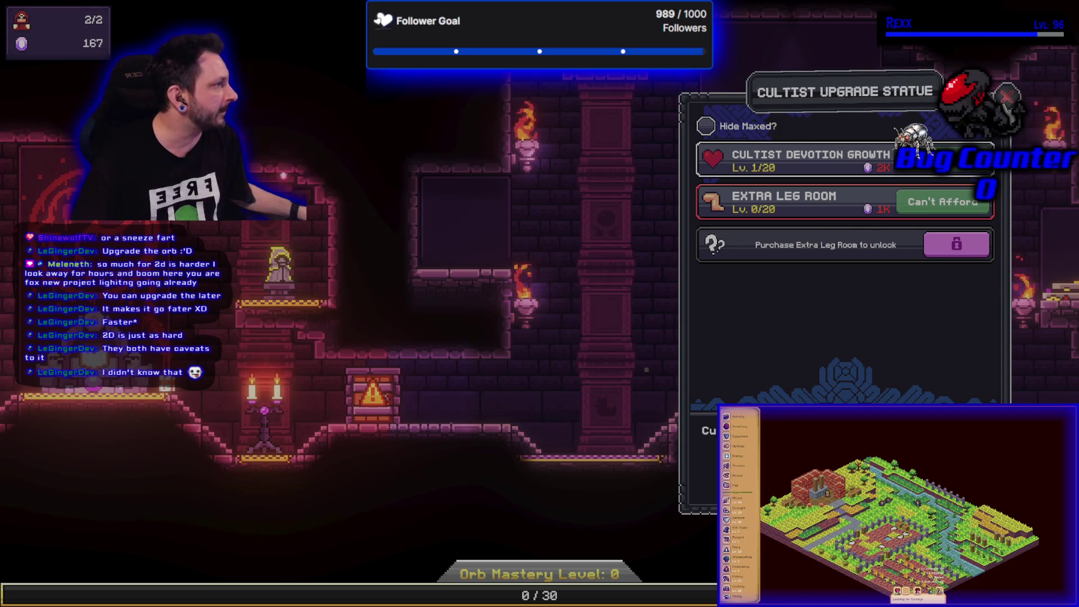
key("Escape")
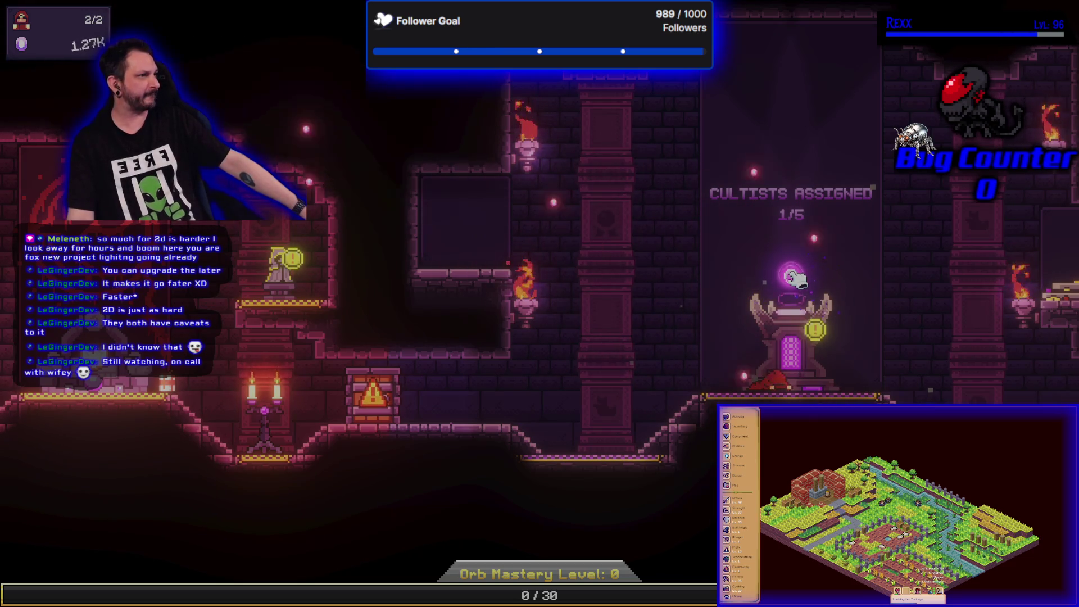
- Drag the red cultist from the lower floor back onto the orb pedestal
mouse_move(787, 374)
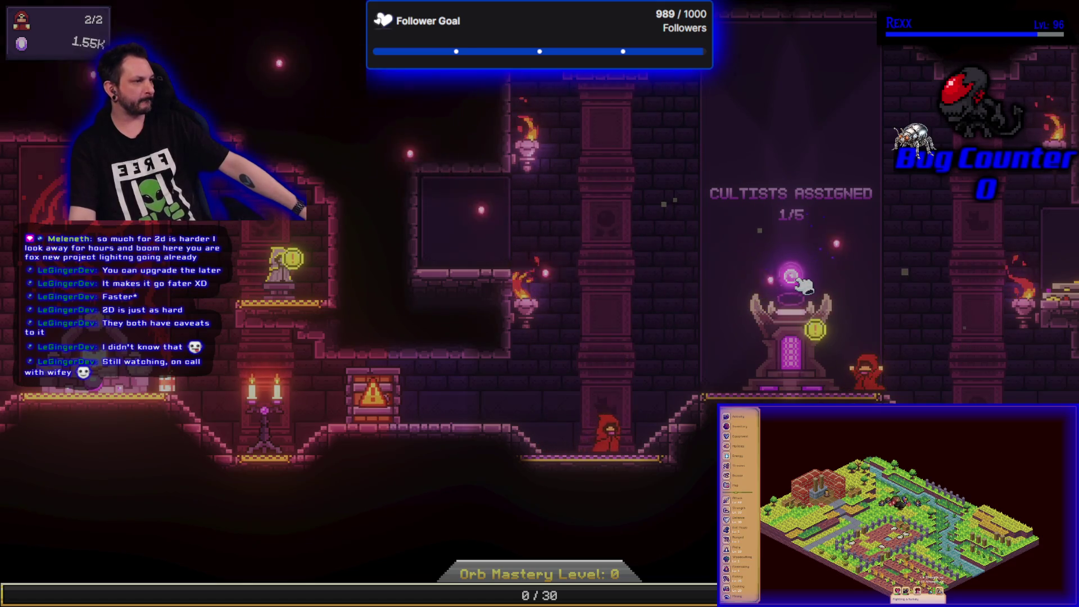
mouse_move(607, 433)
left_mouse_down()
mouse_move(641, 363)
mouse_move(798, 374)
left_mouse_up()
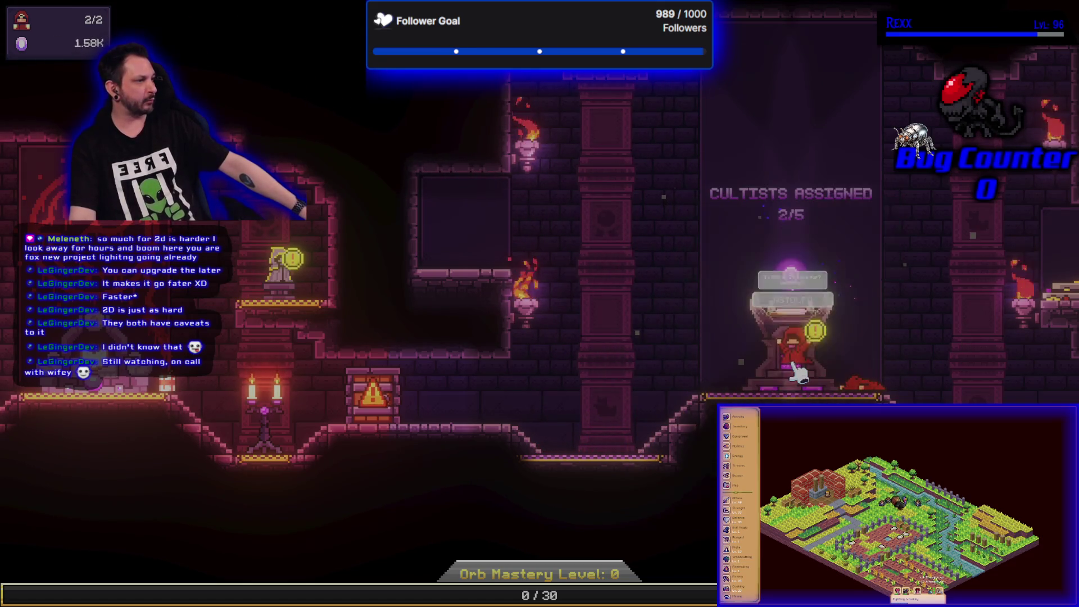